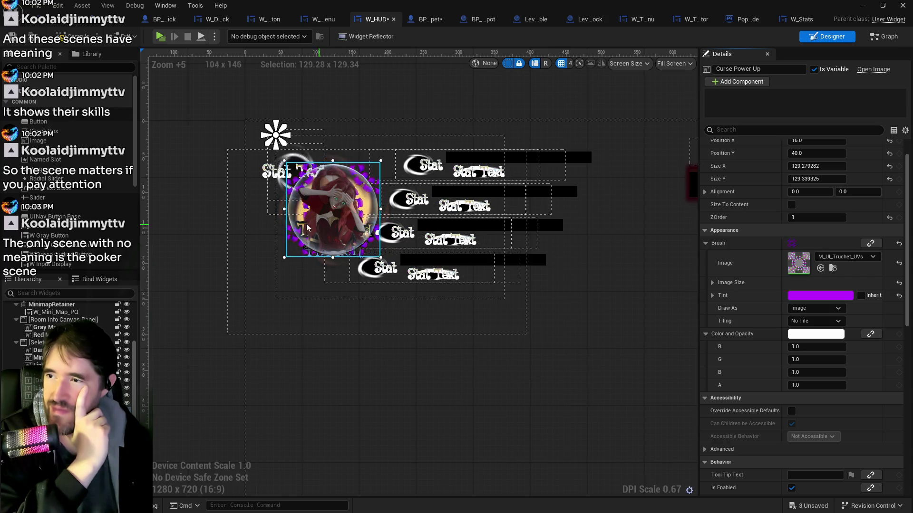
# Step: Undo an accidental move of the portrait border orb and edit Curse Power Up's ZOrder value
pyautogui.moveTo(292, 239)
pyautogui.mouseDown()
pyautogui.moveTo(330, 292)
pyautogui.moveTo(397, 323)
pyautogui.mouseUp()
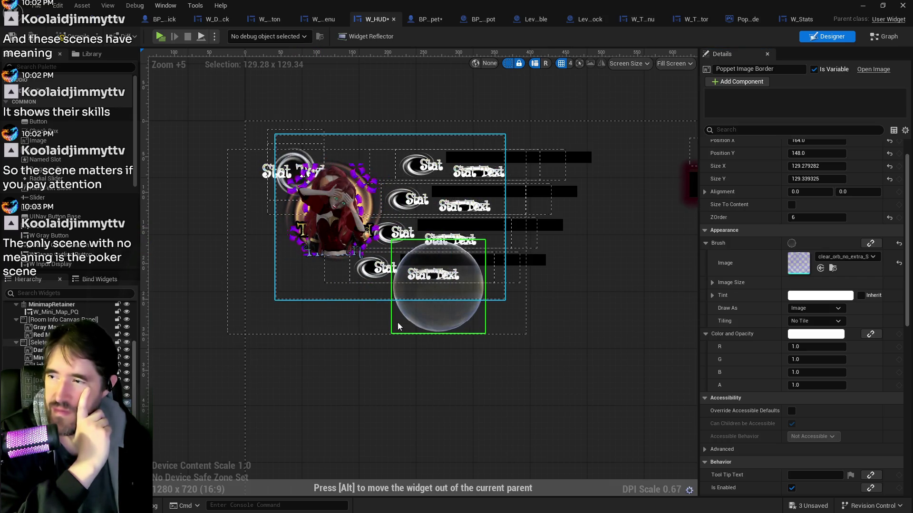
pyautogui.click(59, 8)
pyautogui.click(77, 31)
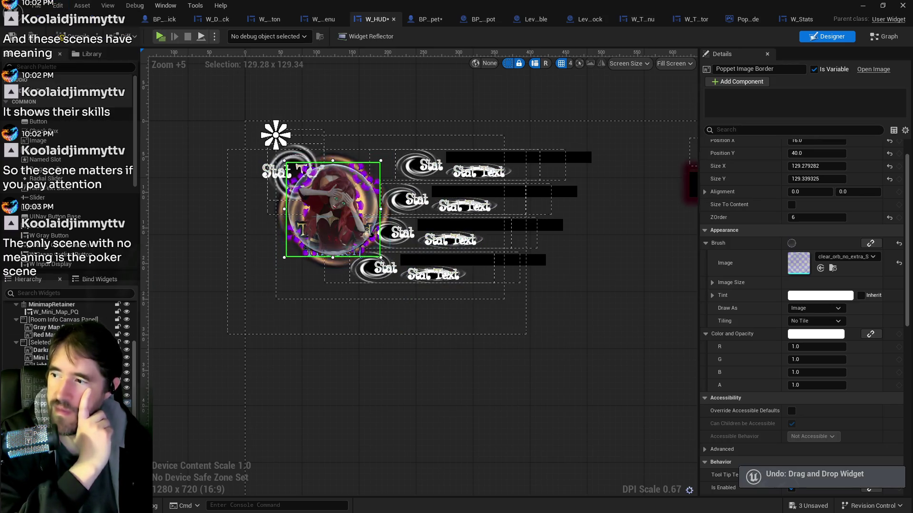
pyautogui.click(41, 411)
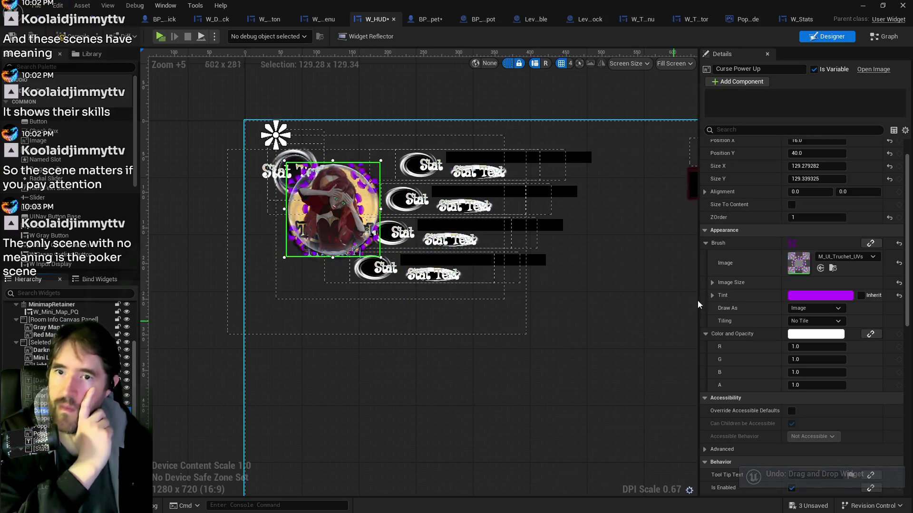
pyautogui.click(814, 217)
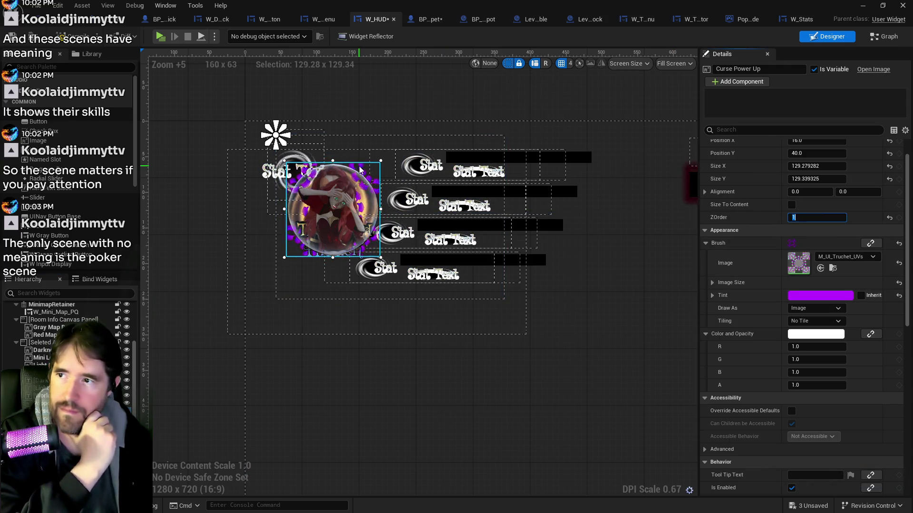
# Step: Shift the Poppet Image Darkness layer, undo it, and select several portrait widgets
pyautogui.moveTo(378, 194); pyautogui.dragTo(401, 236)
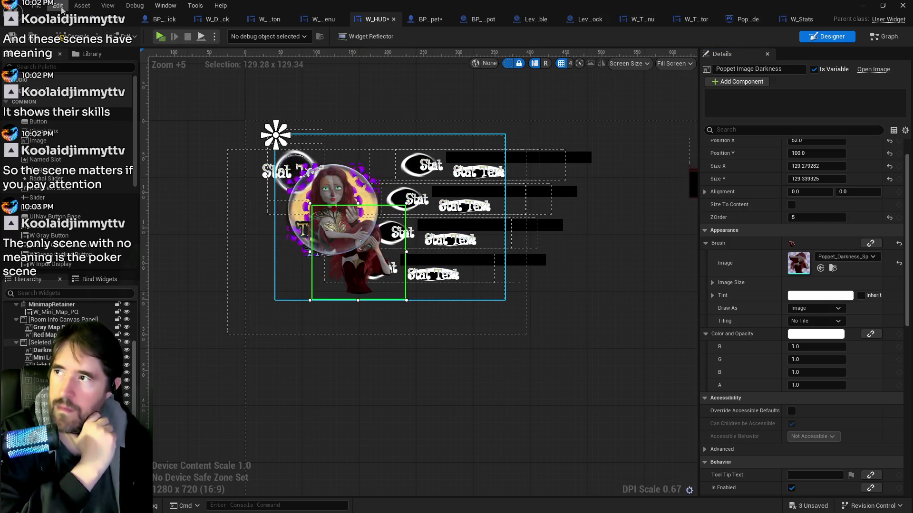
pyautogui.click(57, 5)
pyautogui.click(72, 32)
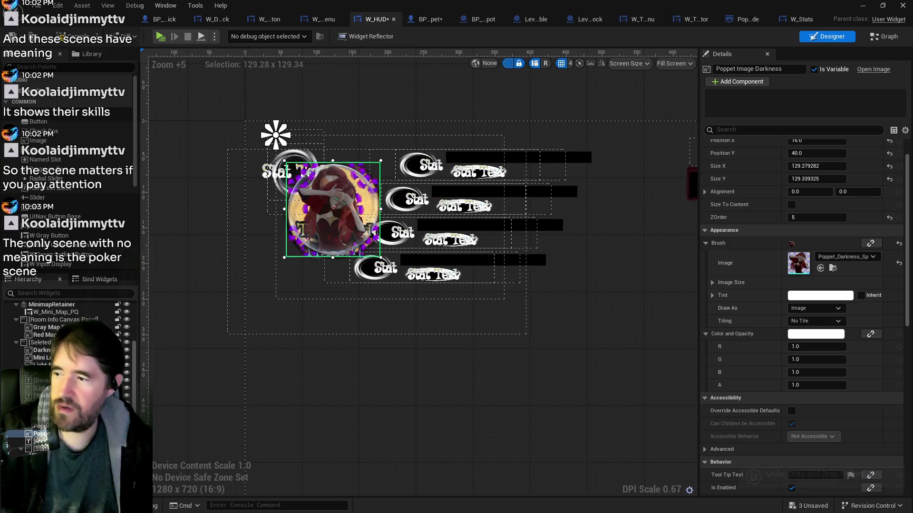
pyautogui.keyDown('ctrl'); pyautogui.click(38, 426); pyautogui.keyUp('ctrl')
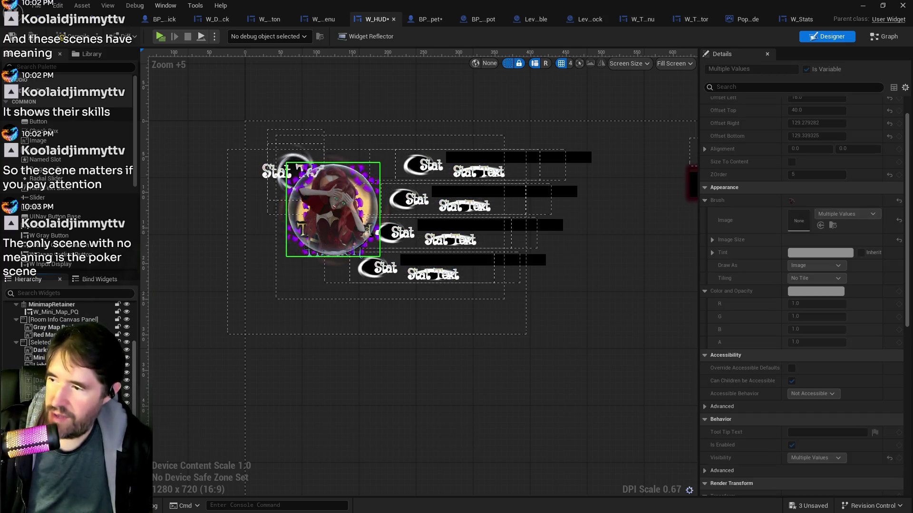
# Step: Undo another Poppet Image Darkness move, lock that layer, and move Curse Power Up to 88, -24
pyautogui.click(285, 227)
pyautogui.moveTo(286, 226); pyautogui.dragTo(337, 301)
pyautogui.hotkey('ctrl', 'z')
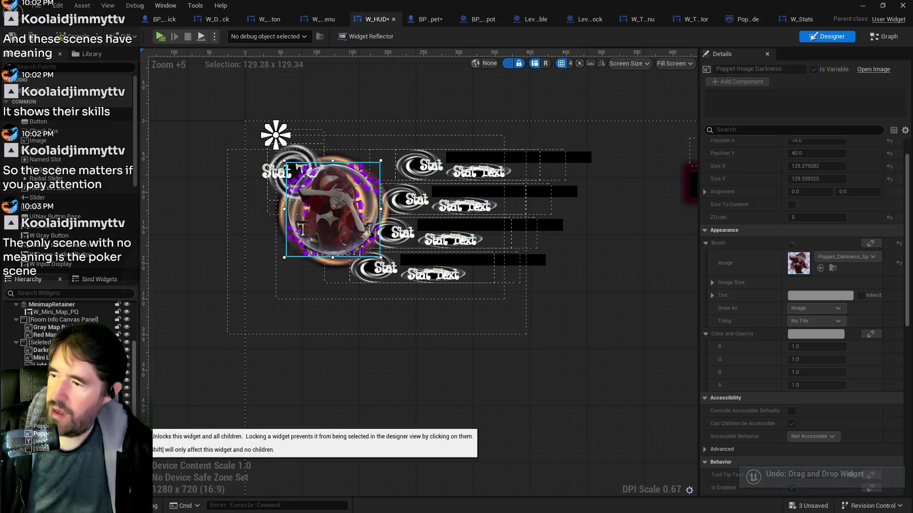
pyautogui.click(118, 426)
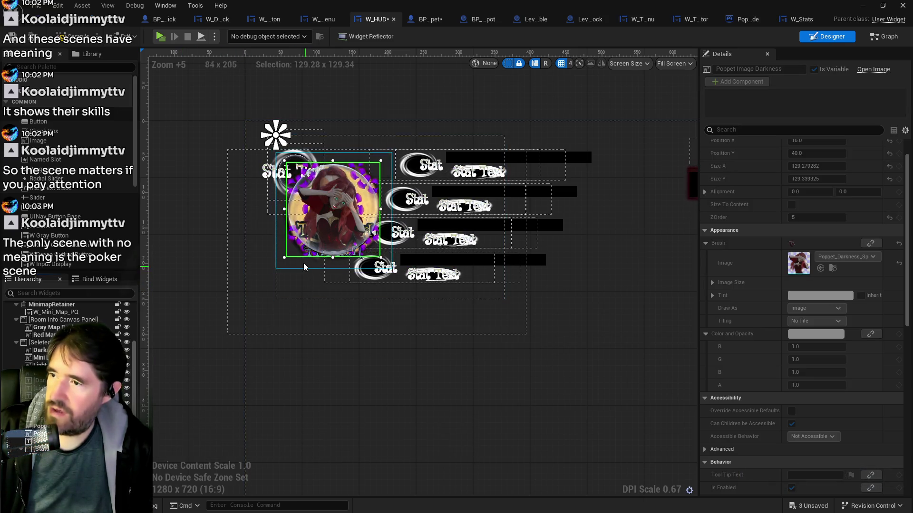
pyautogui.moveTo(299, 253)
pyautogui.mouseDown()
pyautogui.moveTo(400, 212)
pyautogui.moveTo(436, 270)
pyautogui.moveTo(416, 247)
pyautogui.moveTo(408, 267)
pyautogui.moveTo(349, 216)
pyautogui.moveTo(327, 214)
pyautogui.moveTo(366, 224)
pyautogui.moveTo(535, 156)
pyautogui.moveTo(585, 147)
pyautogui.moveTo(585, 167)
pyautogui.moveTo(394, 171)
pyautogui.moveTo(275, 160)
pyautogui.moveTo(333, 157)
pyautogui.moveTo(364, 163)
pyautogui.moveTo(363, 170)
pyautogui.moveTo(411, 138)
pyautogui.moveTo(416, 121)
pyautogui.mouseUp()
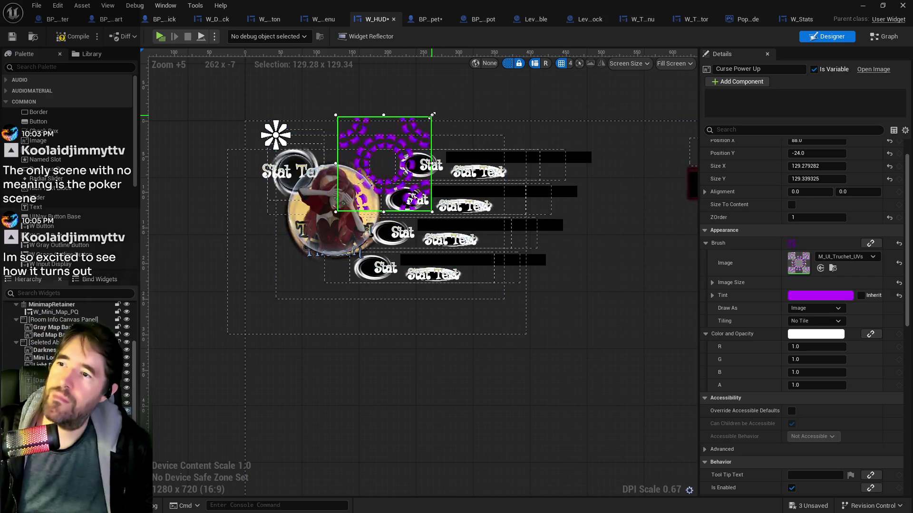
# Step: Shrink Curse Power Up to about 62.5 × 67.3 and place it at 4, 164 below the portrait
pyautogui.moveTo(432, 115)
pyautogui.mouseDown()
pyautogui.moveTo(383, 161)
pyautogui.moveTo(385, 152)
pyautogui.moveTo(421, 150)
pyautogui.moveTo(399, 176)
pyautogui.moveTo(410, 192)
pyautogui.moveTo(383, 146)
pyautogui.moveTo(393, 151)
pyautogui.moveTo(387, 174)
pyautogui.moveTo(285, 254)
pyautogui.moveTo(309, 265)
pyautogui.mouseUp()
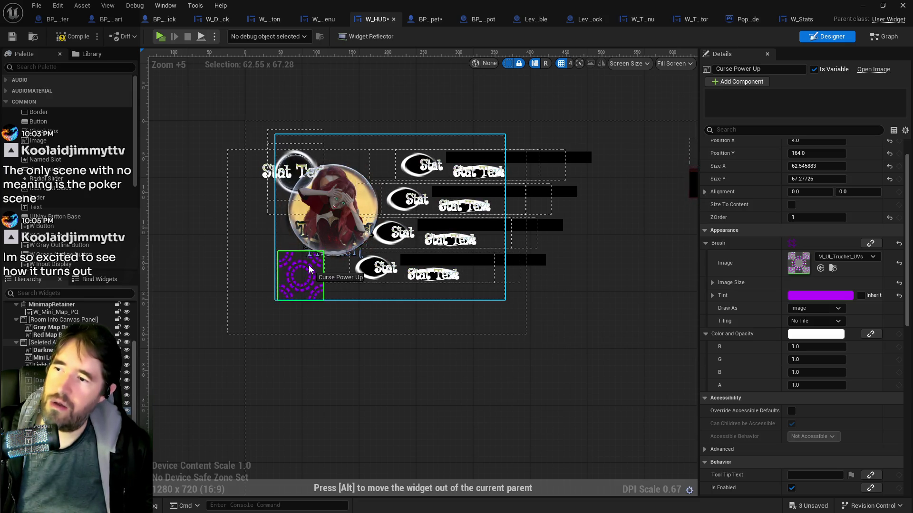
pyautogui.moveTo(309, 265); pyautogui.dragTo(309, 265)
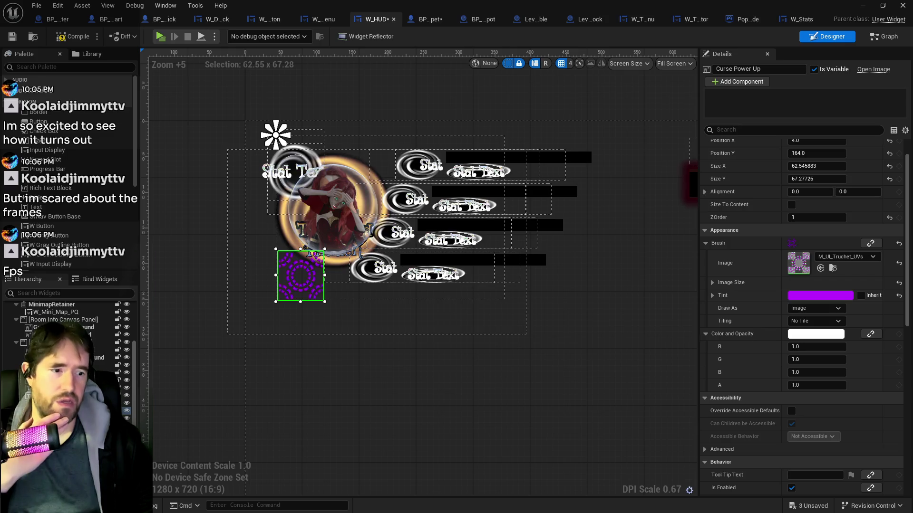
pyautogui.hotkey('alt', 'Tab')
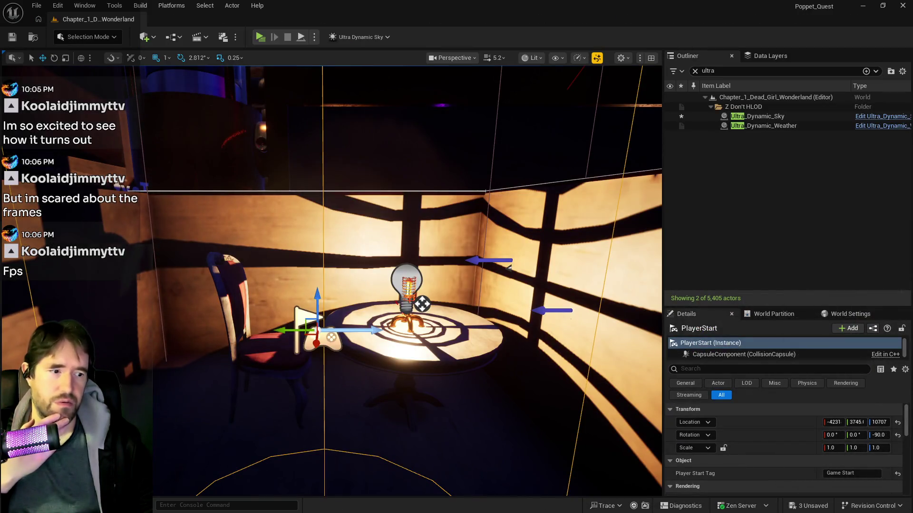
pyautogui.hotkey('alt', 'Tab')
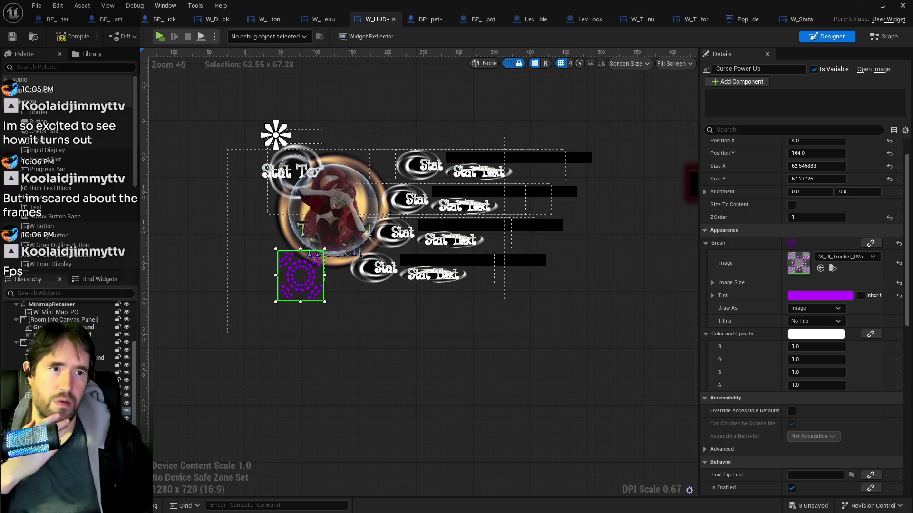
pyautogui.hotkey('ctrl', 'space')
pyautogui.hotkey('ctrl', 'space')
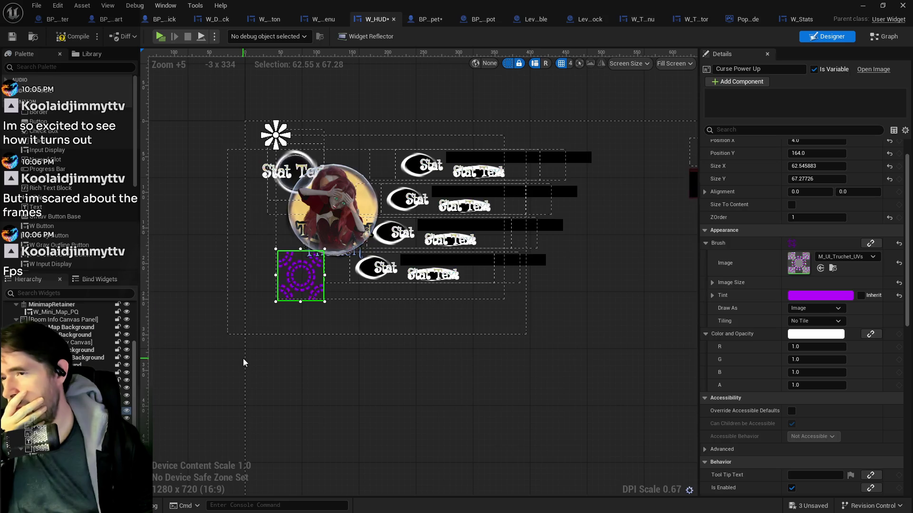
# Step: In BP_Poppet's Upkeep Graph, marquee-select the Branch and Spawn System Attached nodes
pyautogui.click(428, 19)
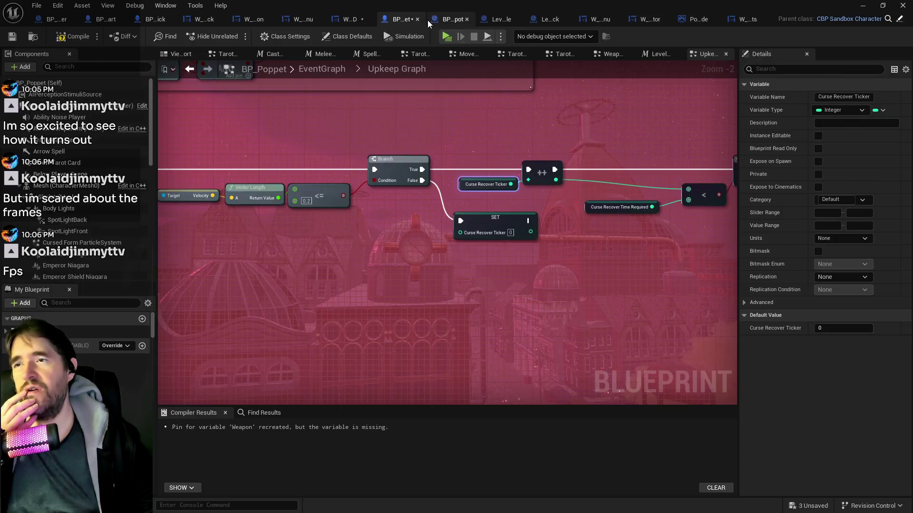
pyautogui.scroll(-3, 443, 233)
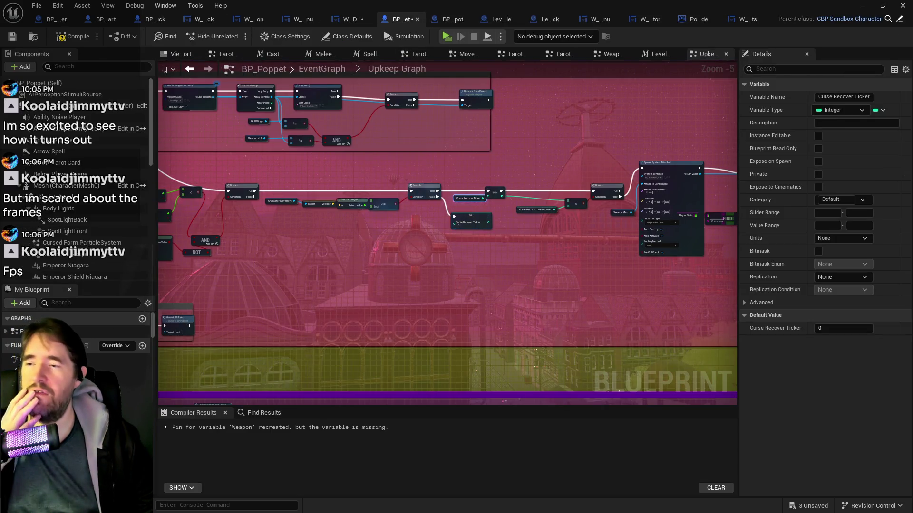
pyautogui.scroll(3, 443, 234)
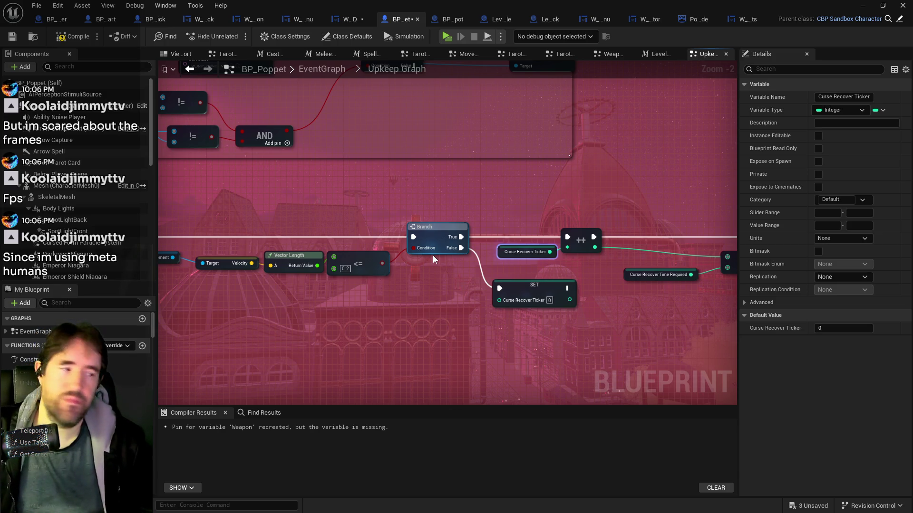
pyautogui.moveTo(531, 355)
pyautogui.mouseDown()
pyautogui.moveTo(399, 370)
pyautogui.moveTo(504, 366)
pyautogui.moveTo(292, 338)
pyautogui.mouseUp()
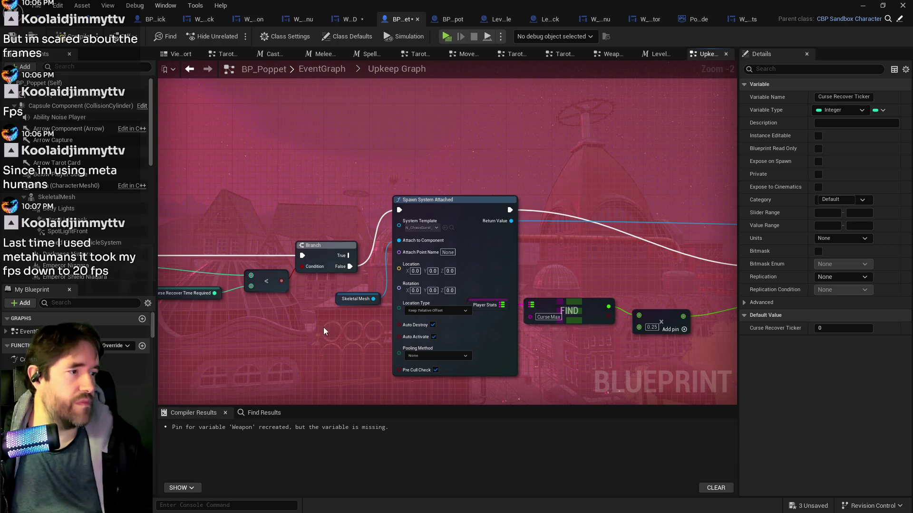
pyautogui.moveTo(359, 204); pyautogui.dragTo(596, 298)
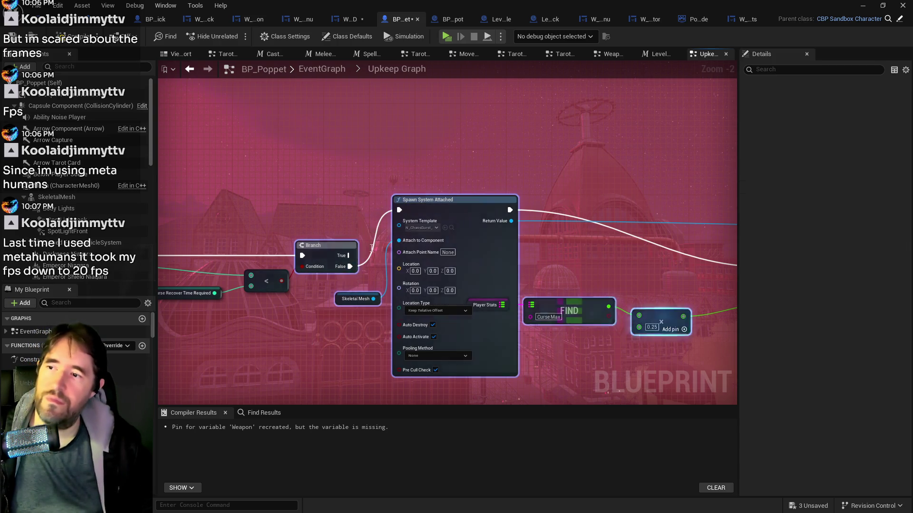
pyautogui.moveTo(370, 170)
pyautogui.mouseDown()
pyautogui.moveTo(839, 322)
pyautogui.moveTo(736, 377)
pyautogui.moveTo(782, 371)
pyautogui.moveTo(475, 374)
pyautogui.mouseUp()
# Step: Move the Spawn System Attached and Skeletal Mesh nodes further left, then compile and save BP_Poppet
pyautogui.scroll(-3, 476, 374)
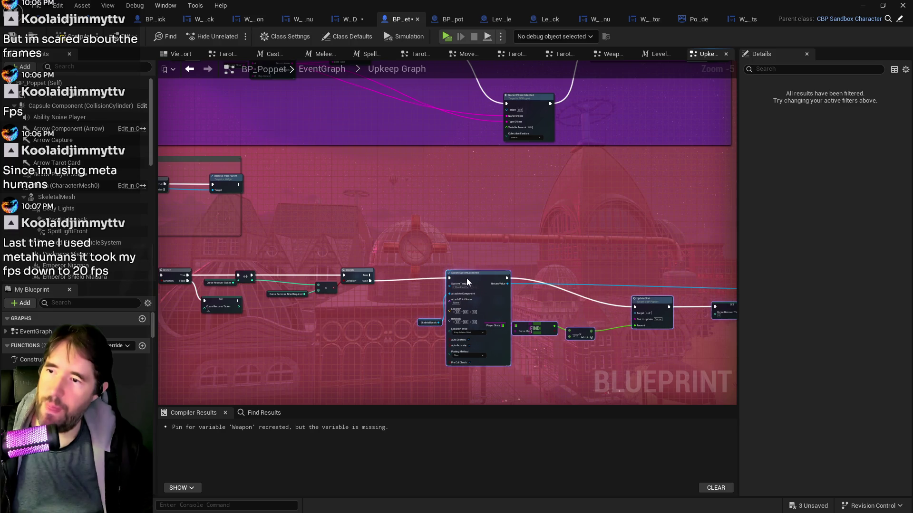
pyautogui.moveTo(458, 279); pyautogui.dragTo(312, 269)
pyautogui.click(312, 269)
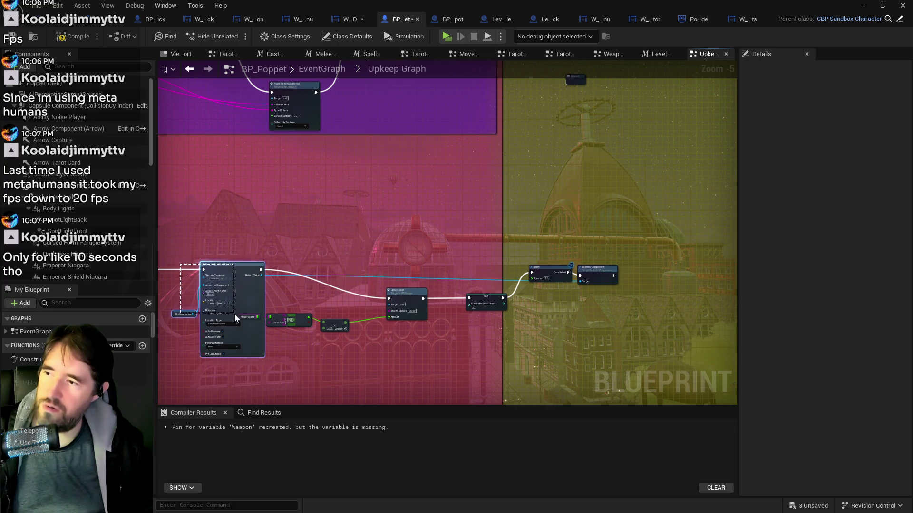
pyautogui.click(235, 281)
pyautogui.moveTo(236, 280)
pyautogui.mouseDown()
pyautogui.moveTo(355, 280)
pyautogui.moveTo(316, 280)
pyautogui.mouseUp()
pyautogui.moveTo(365, 261)
pyautogui.mouseDown()
pyautogui.moveTo(587, 333)
pyautogui.moveTo(602, 300)
pyautogui.moveTo(598, 265)
pyautogui.mouseUp()
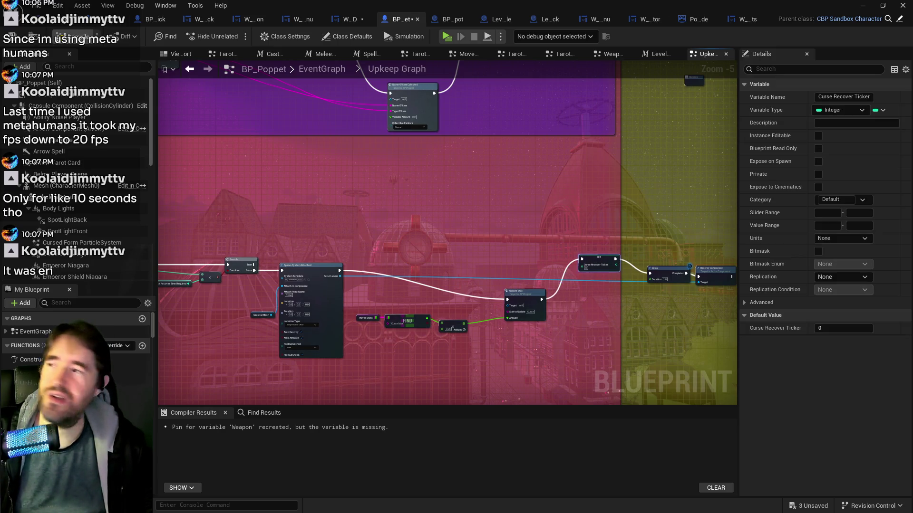
pyautogui.click(71, 37)
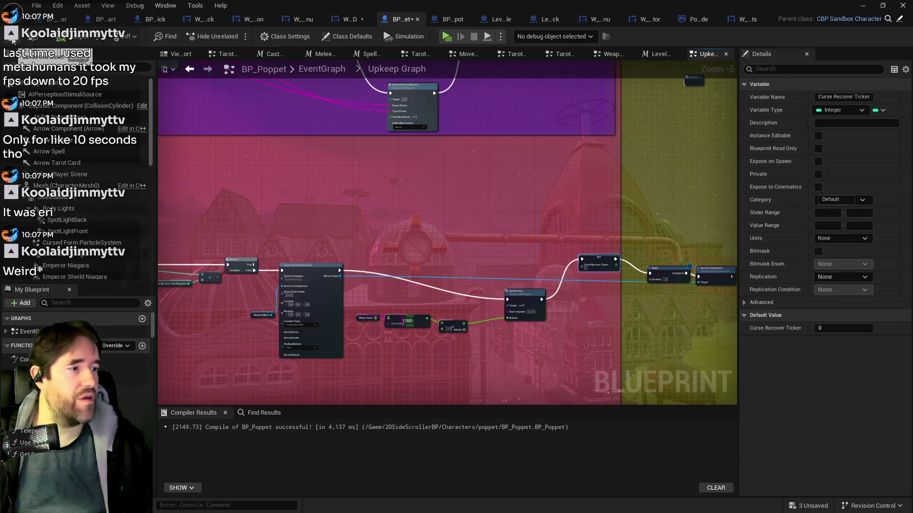
pyautogui.click(13, 42)
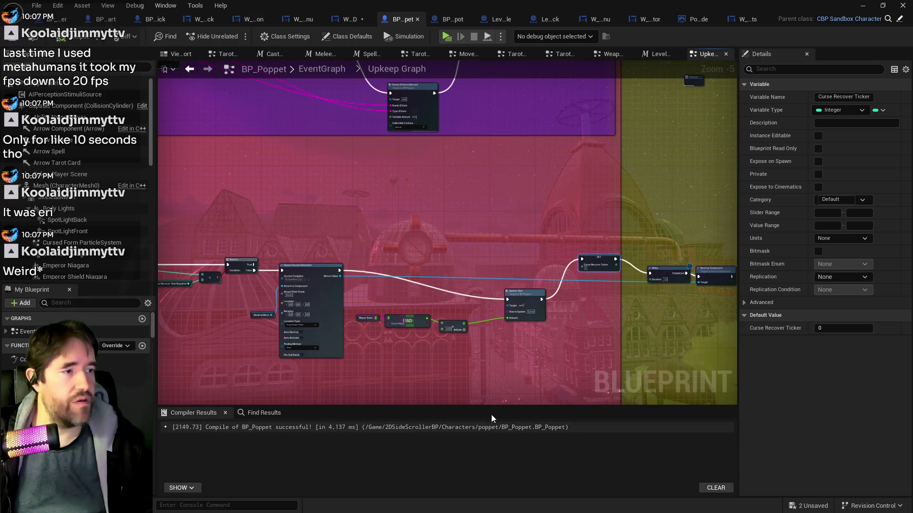
# Step: Move the Player Stats, FIND, Add and Update Stat nodes up-right and nudge SET Curse Recover Ticker
pyautogui.moveTo(367, 295); pyautogui.dragTo(437, 333)
pyautogui.keyDown('shift'); pyautogui.click(532, 300); pyautogui.keyUp('shift')
pyautogui.moveTo(532, 300)
pyautogui.mouseDown()
pyautogui.moveTo(523, 259)
pyautogui.moveTo(532, 227)
pyautogui.moveTo(546, 251)
pyautogui.moveTo(535, 261)
pyautogui.moveTo(542, 274)
pyautogui.moveTo(438, 294)
pyautogui.moveTo(467, 284)
pyautogui.moveTo(462, 290)
pyautogui.moveTo(523, 285)
pyautogui.moveTo(586, 298)
pyautogui.moveTo(816, 298)
pyautogui.mouseUp()
pyautogui.click(465, 278)
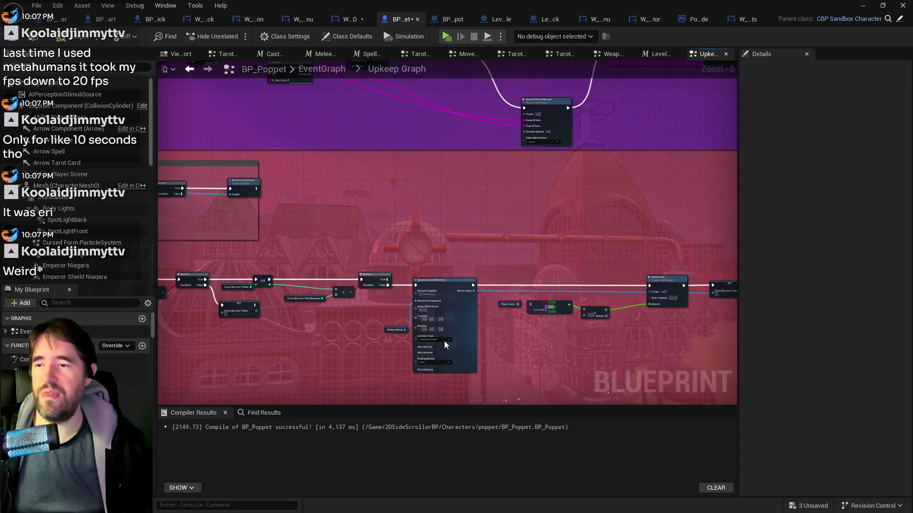
# Step: Place the Skeletal Mesh getter beside Attach to Component and save the blueprint
pyautogui.scroll(2, 444, 340)
pyautogui.moveTo(519, 350); pyautogui.dragTo(531, 302)
pyautogui.scroll(-3, 532, 301)
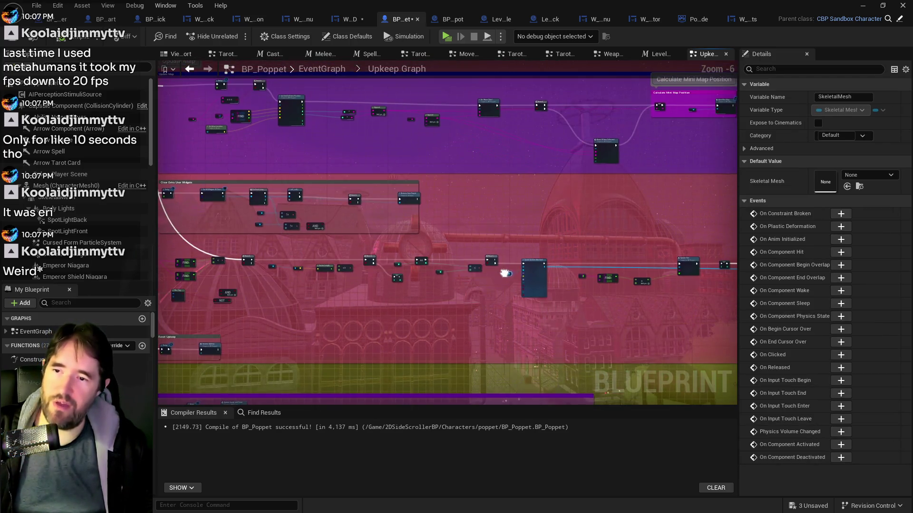
pyautogui.click(54, 38)
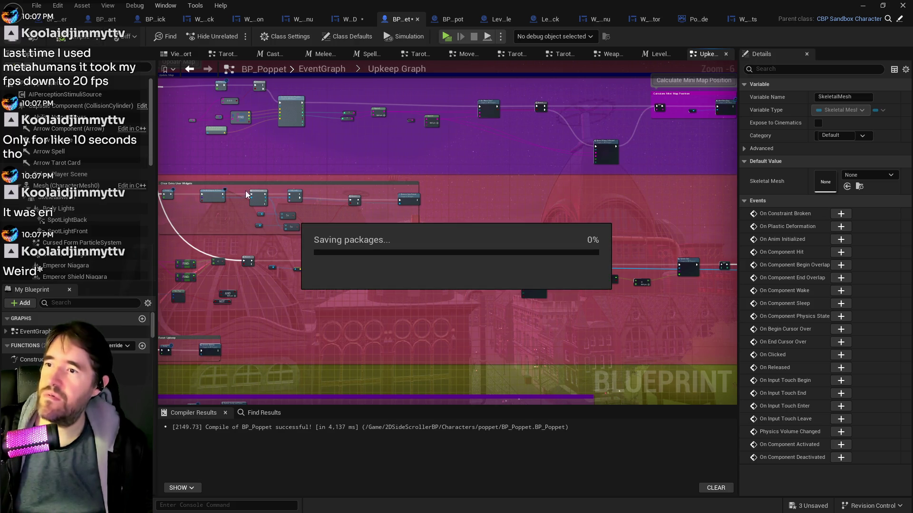
# Step: Move the AND node near the Branch and shift the Player Stats, FIND and < nodes up-left
pyautogui.moveTo(352, 321)
pyautogui.mouseDown()
pyautogui.moveTo(556, 301)
pyautogui.moveTo(595, 270)
pyautogui.mouseUp()
pyautogui.scroll(4, 550, 268)
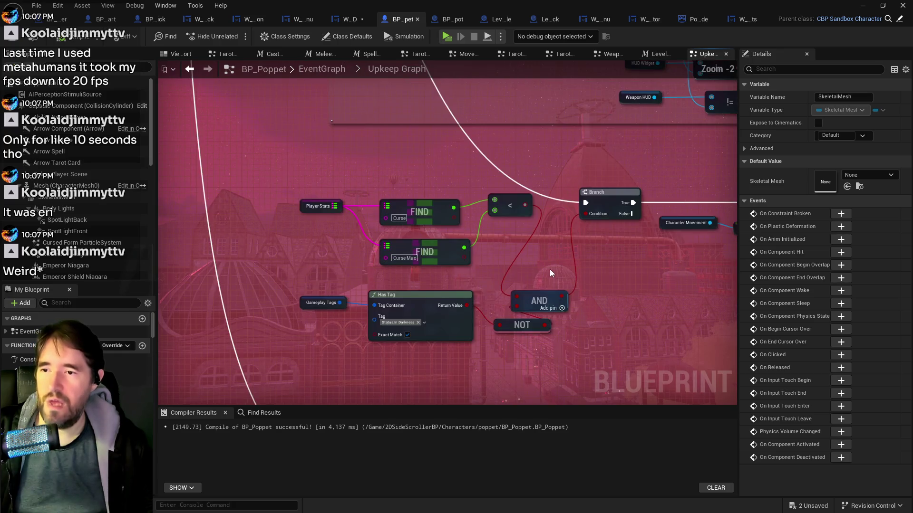
pyautogui.moveTo(465, 358)
pyautogui.mouseDown()
pyautogui.moveTo(485, 336)
pyautogui.moveTo(481, 307)
pyautogui.moveTo(494, 306)
pyautogui.mouseUp()
pyautogui.moveTo(280, 264); pyautogui.dragTo(415, 301)
pyautogui.keyDown('ctrl'); pyautogui.click(455, 255); pyautogui.keyUp('ctrl')
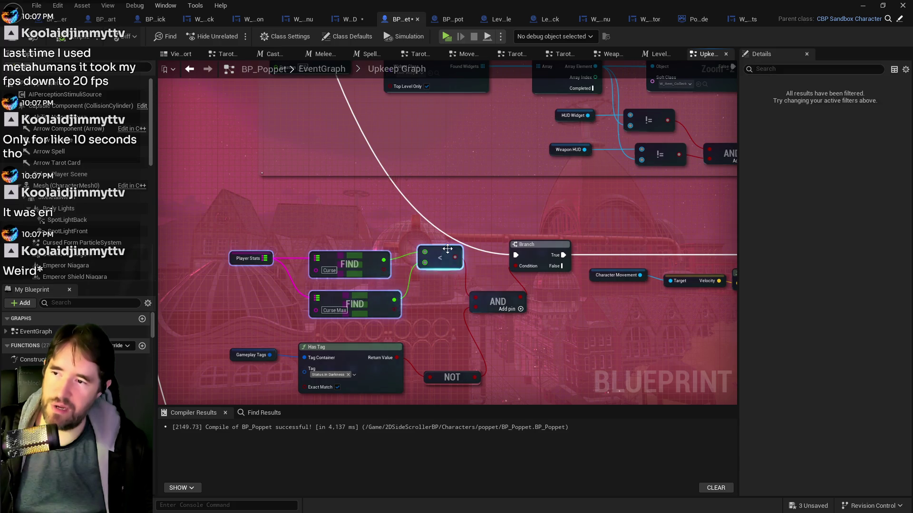
pyautogui.moveTo(455, 255)
pyautogui.mouseDown()
pyautogui.moveTo(425, 254)
pyautogui.moveTo(400, 226)
pyautogui.moveTo(411, 226)
pyautogui.mouseUp()
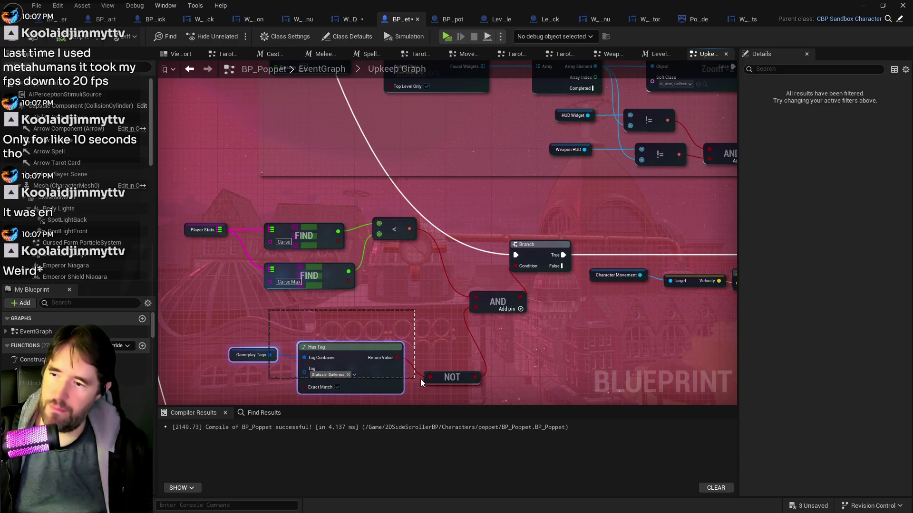
# Step: Shift the Has Tag group slightly right, save with Ctrl+S, and view the Curse Recover Ticker nodes
pyautogui.click(435, 378)
pyautogui.moveTo(430, 377)
pyautogui.mouseDown()
pyautogui.moveTo(390, 333)
pyautogui.moveTo(397, 358)
pyautogui.mouseUp()
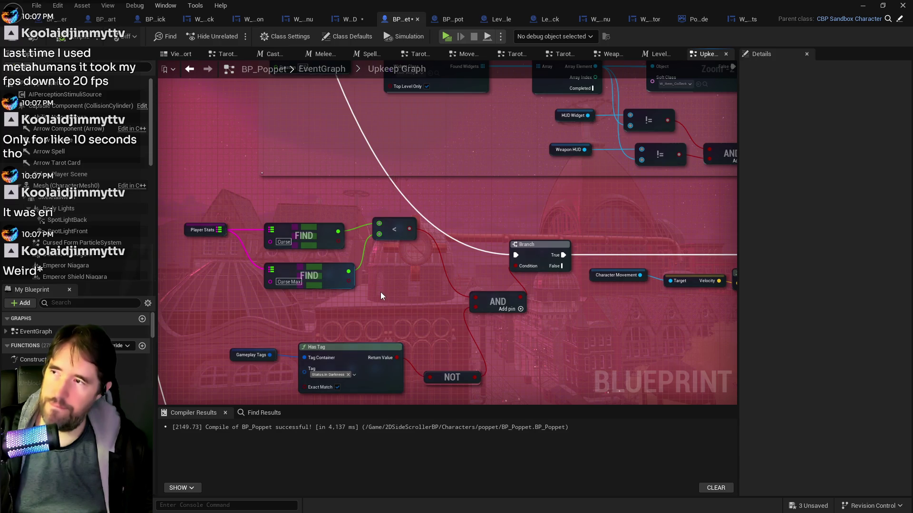
pyautogui.hotkey('ctrl', 's')
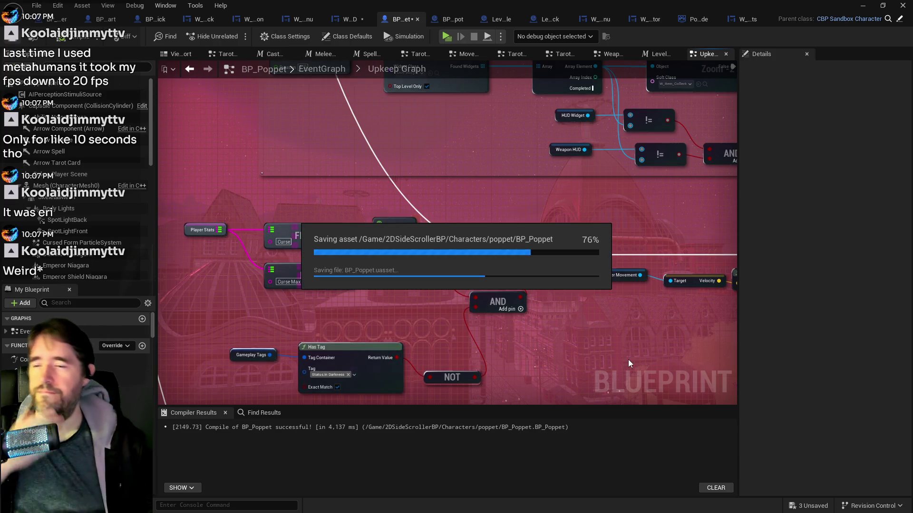
pyautogui.moveTo(628, 359); pyautogui.dragTo(330, 332)
pyautogui.moveTo(510, 319); pyautogui.dragTo(297, 298)
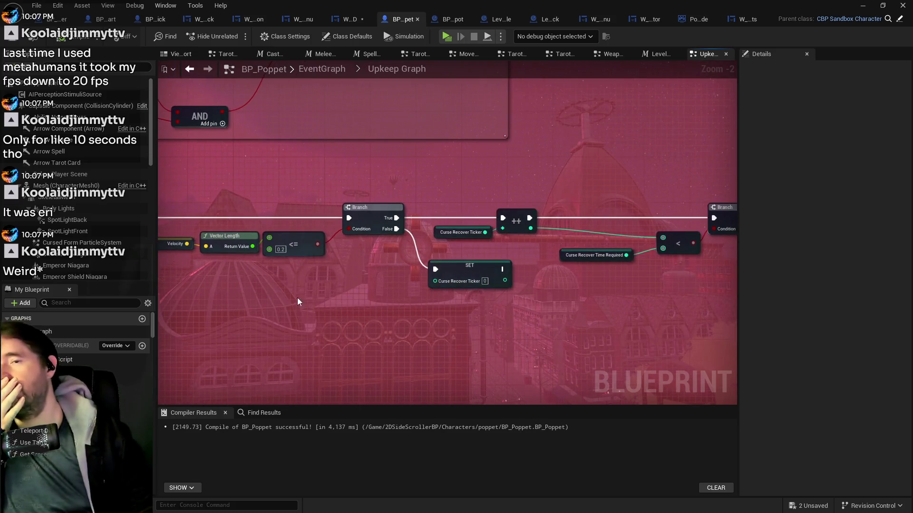
pyautogui.moveTo(359, 278); pyautogui.dragTo(557, 261)
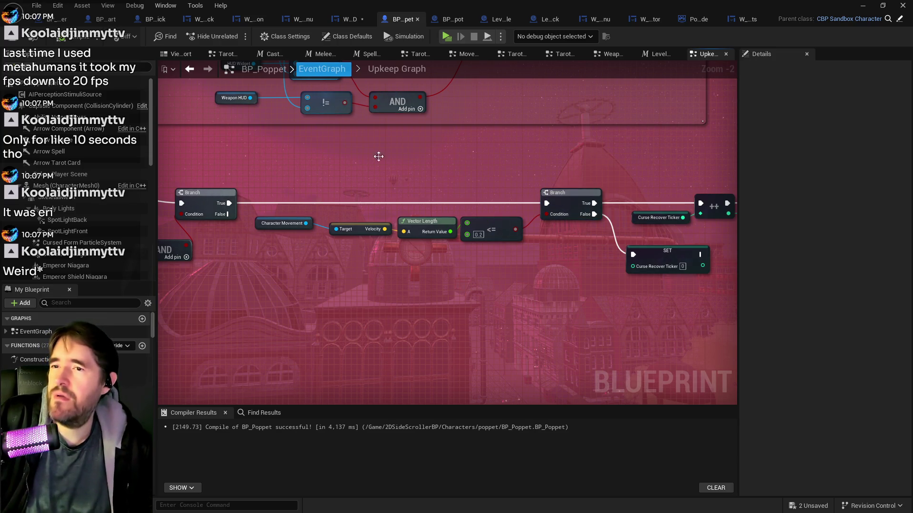
pyautogui.scroll(-6, 379, 157)
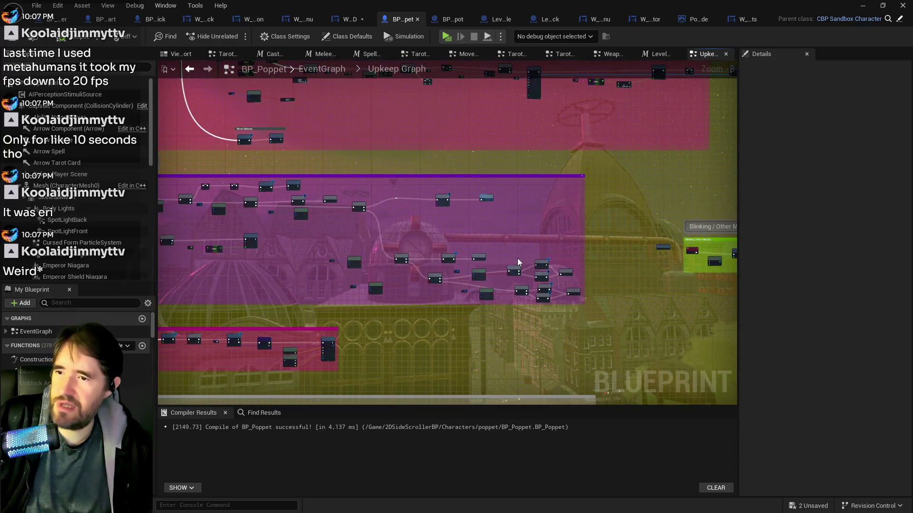
pyautogui.scroll(5, 517, 260)
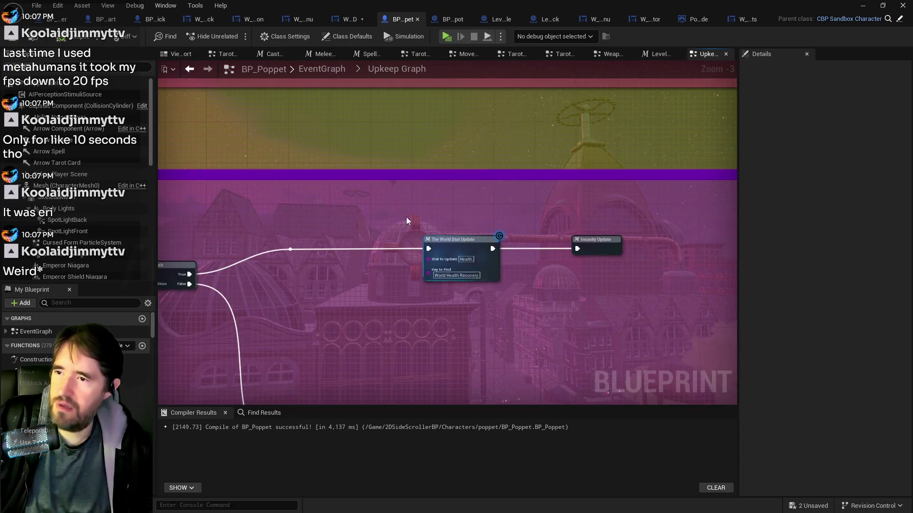
pyautogui.moveTo(405, 217)
pyautogui.mouseDown()
pyautogui.moveTo(512, 338)
pyautogui.moveTo(530, 311)
pyautogui.moveTo(398, 187)
pyautogui.moveTo(638, 170)
pyautogui.moveTo(351, 194)
pyautogui.mouseUp()
pyautogui.moveTo(528, 302); pyautogui.dragTo(421, 275)
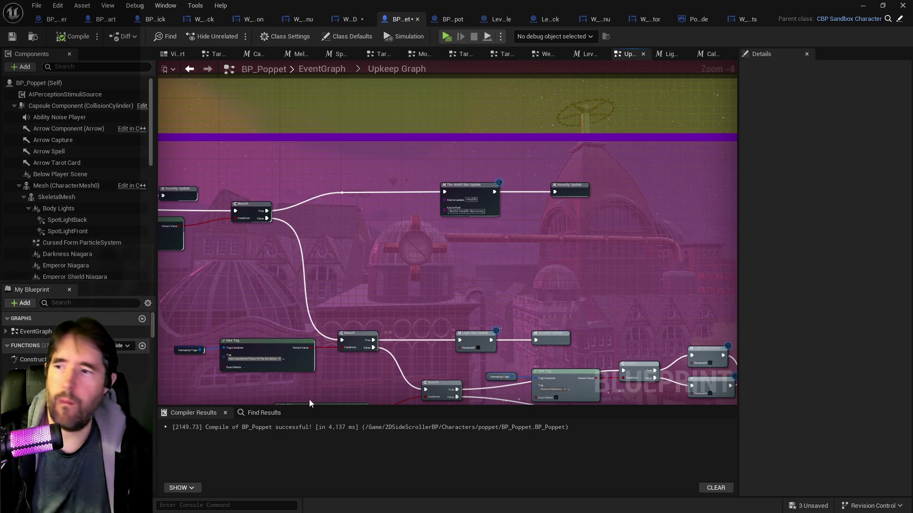
pyautogui.moveTo(415, 303)
pyautogui.mouseDown()
pyautogui.moveTo(466, 293)
pyautogui.moveTo(352, 241)
pyautogui.moveTo(313, 244)
pyautogui.moveTo(506, 271)
pyautogui.mouseUp()
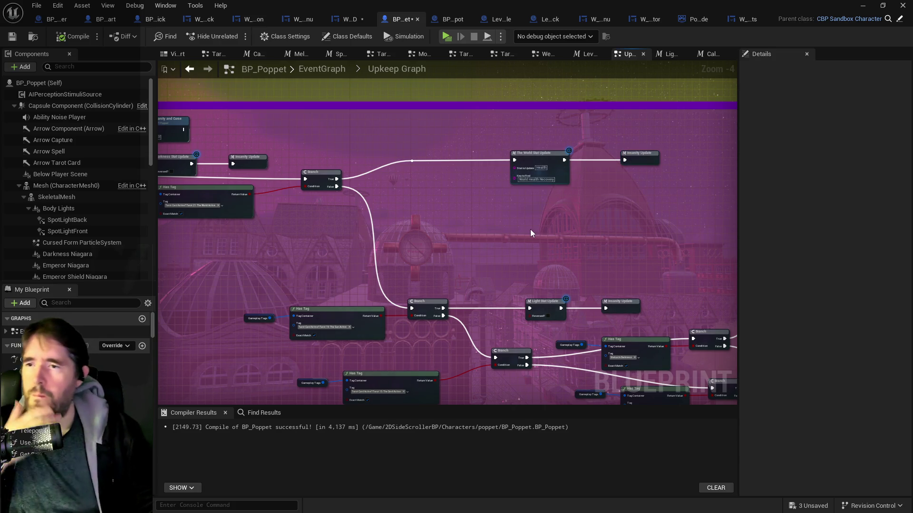
pyautogui.moveTo(531, 232)
pyautogui.mouseDown()
pyautogui.moveTo(471, 206)
pyautogui.moveTo(424, 208)
pyautogui.mouseUp()
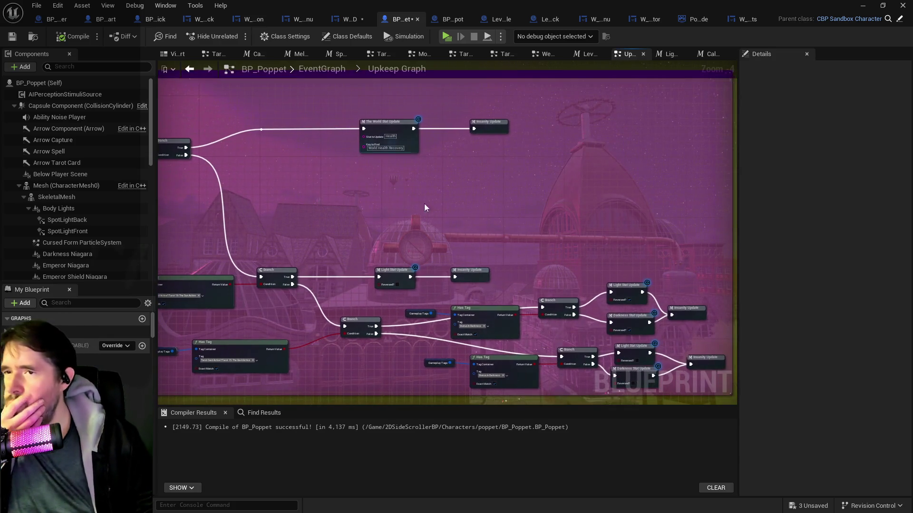
pyautogui.moveTo(512, 215)
pyautogui.mouseDown()
pyautogui.moveTo(446, 149)
pyautogui.moveTo(459, 177)
pyautogui.moveTo(546, 223)
pyautogui.moveTo(571, 218)
pyautogui.mouseUp()
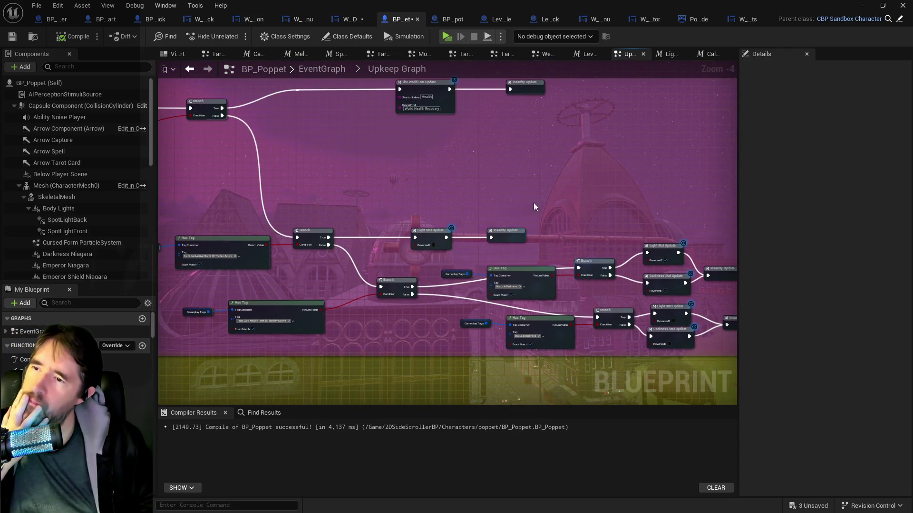
pyautogui.scroll(2, 533, 202)
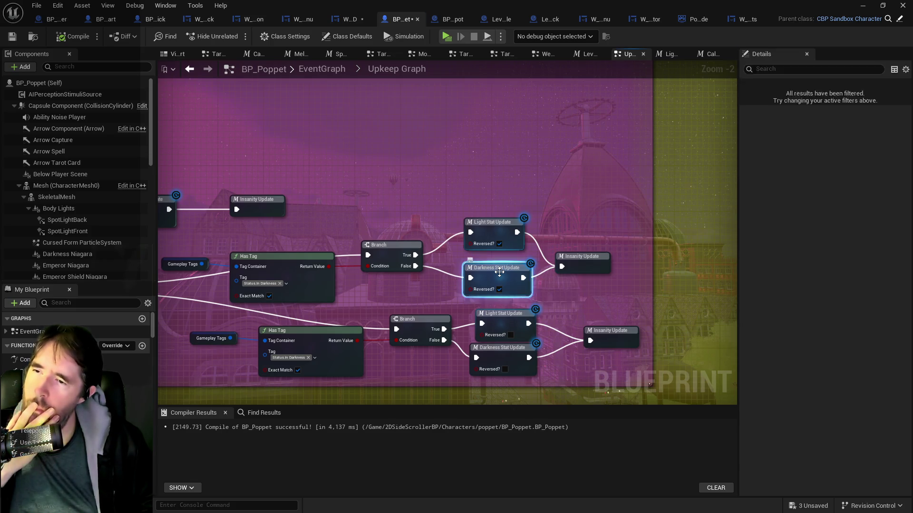
pyautogui.doubleClick(499, 272)
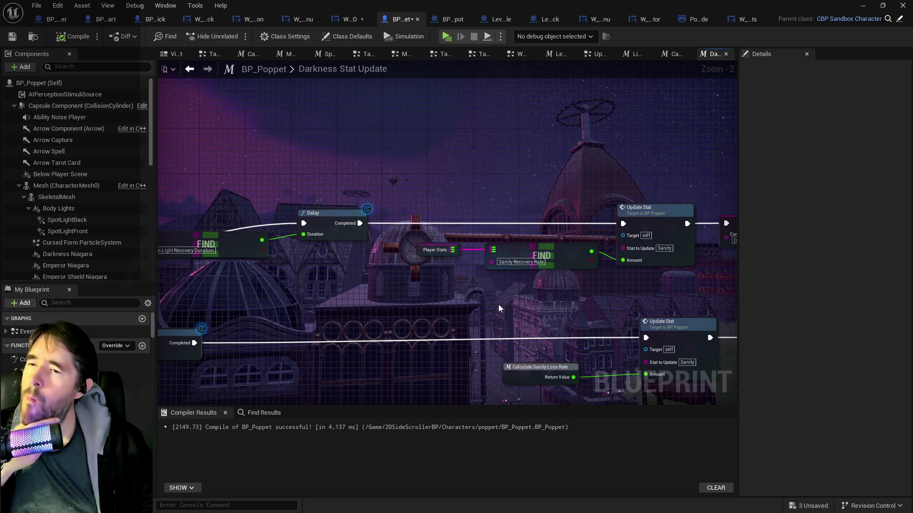
pyautogui.scroll(-2, 498, 304)
pyautogui.moveTo(404, 335); pyautogui.dragTo(415, 280)
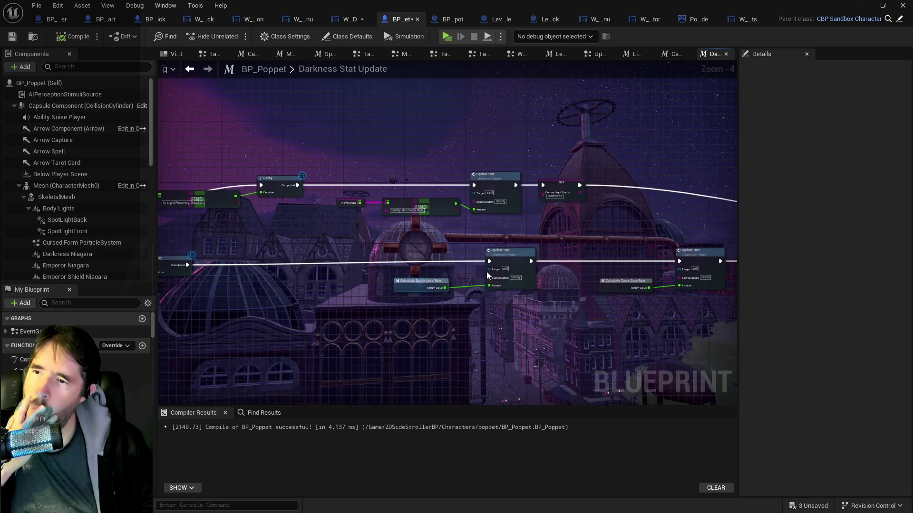
pyautogui.scroll(2, 545, 327)
pyautogui.moveTo(545, 327); pyautogui.dragTo(312, 317)
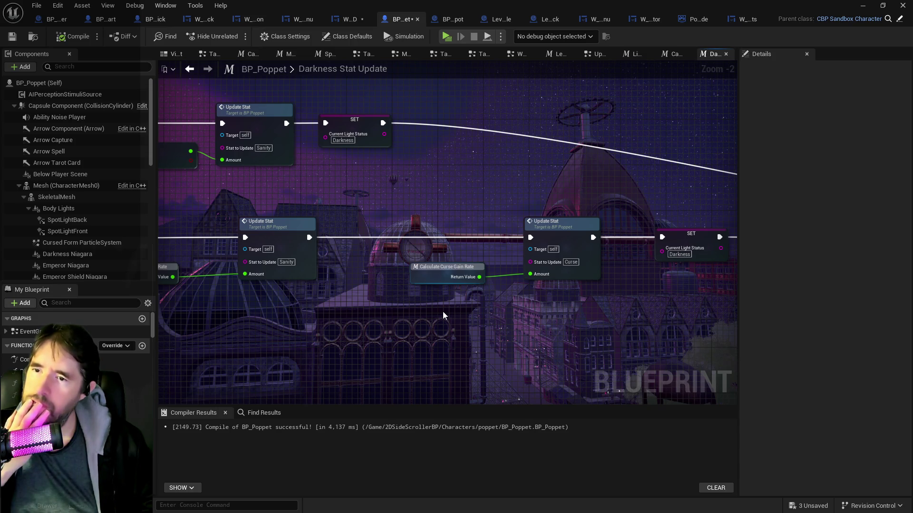
pyautogui.scroll(-1, 386, 296)
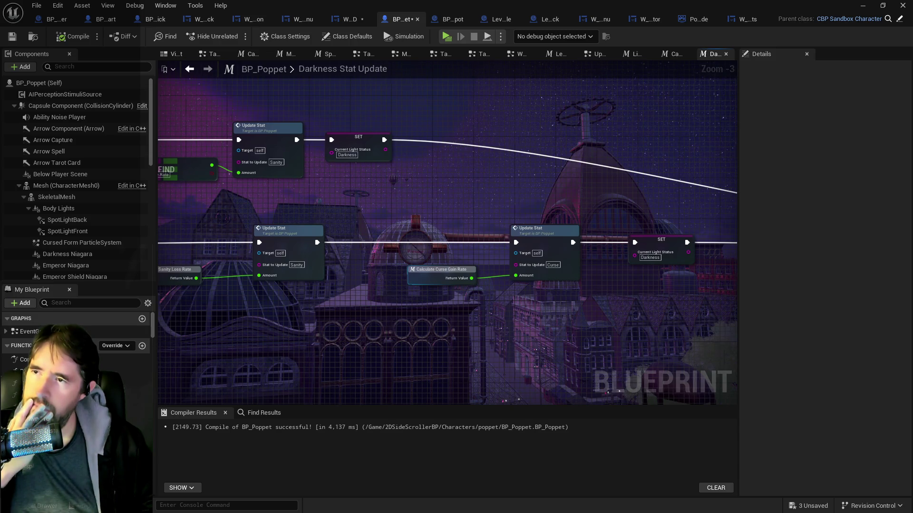
pyautogui.moveTo(386, 295); pyautogui.dragTo(566, 307)
pyautogui.click(598, 57)
pyautogui.scroll(3, 359, 221)
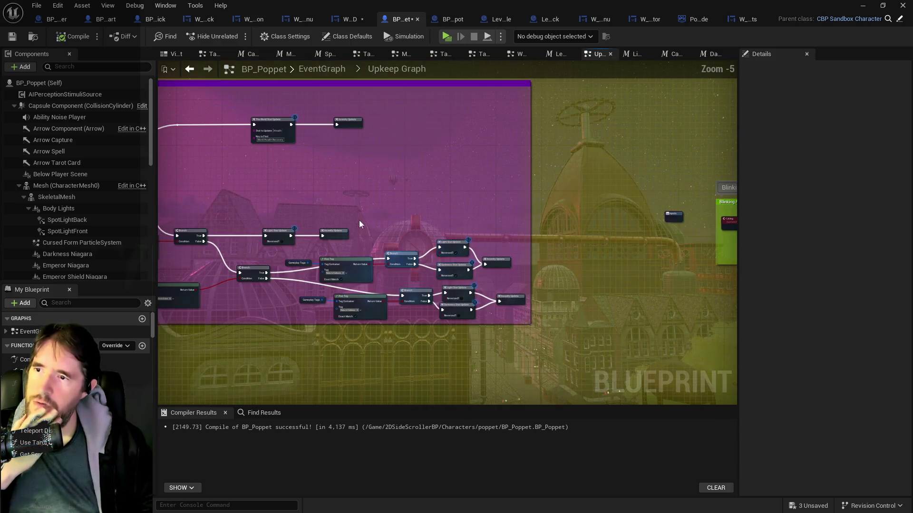
# Step: Pan to the AND, NOT and Vector Length nodes and select the Curse Recover Ticker comparison nodes
pyautogui.moveTo(528, 247); pyautogui.dragTo(660, 319)
pyautogui.moveTo(524, 227)
pyautogui.mouseDown()
pyautogui.moveTo(534, 347)
pyautogui.moveTo(450, 235)
pyautogui.moveTo(379, 234)
pyautogui.mouseUp()
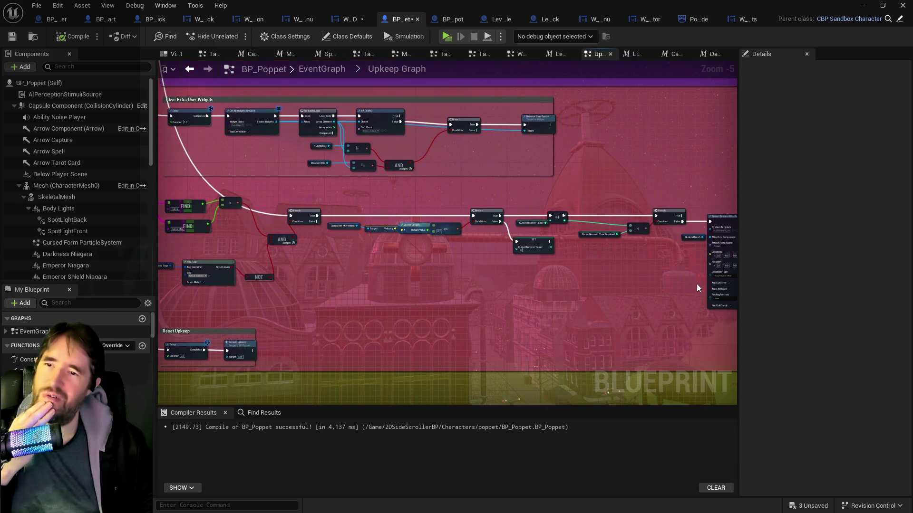
pyautogui.moveTo(696, 284)
pyautogui.mouseDown()
pyautogui.moveTo(478, 298)
pyautogui.moveTo(266, 290)
pyautogui.mouseUp()
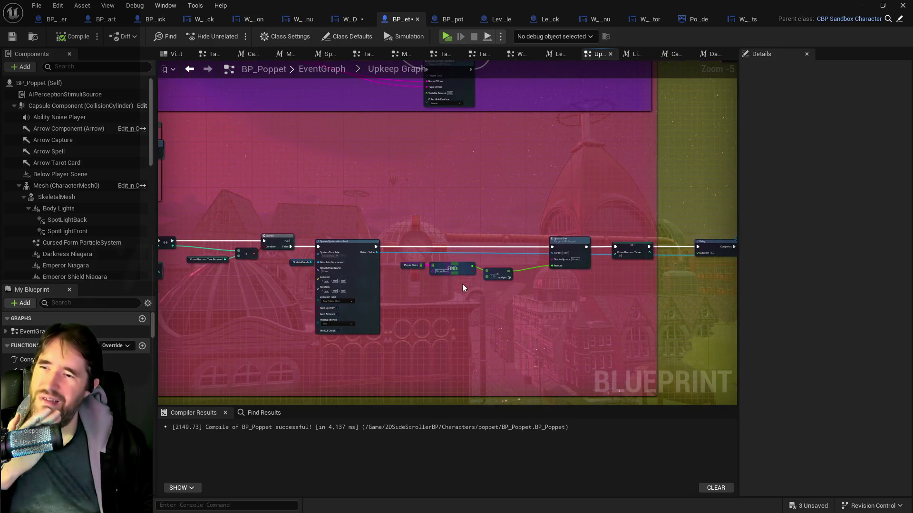
pyautogui.moveTo(726, 286)
pyautogui.mouseDown()
pyautogui.moveTo(516, 286)
pyautogui.moveTo(701, 289)
pyautogui.mouseUp()
pyautogui.scroll(1, 601, 295)
pyautogui.scroll(1, 489, 296)
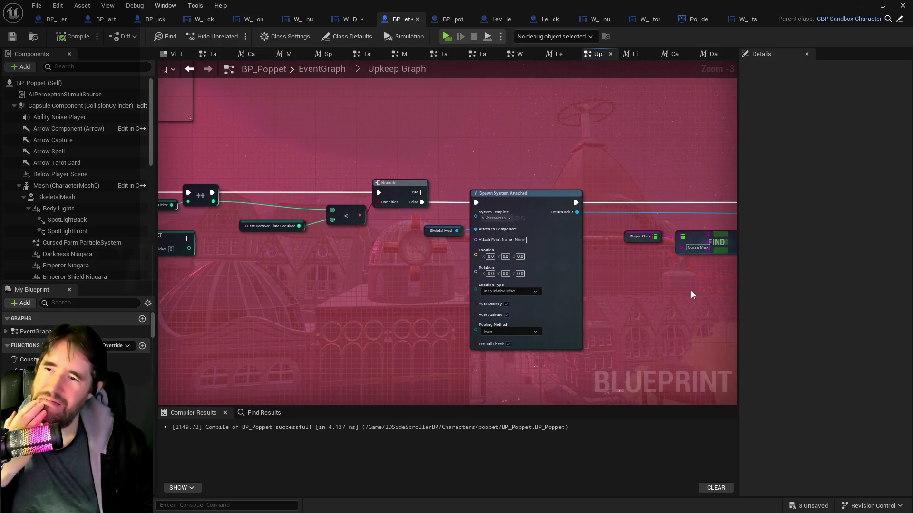
pyautogui.moveTo(285, 276); pyautogui.dragTo(427, 285)
pyautogui.moveTo(204, 285)
pyautogui.mouseDown()
pyautogui.moveTo(436, 283)
pyautogui.moveTo(223, 271)
pyautogui.mouseUp()
pyautogui.scroll(2, 317, 257)
pyautogui.scroll(1, 315, 252)
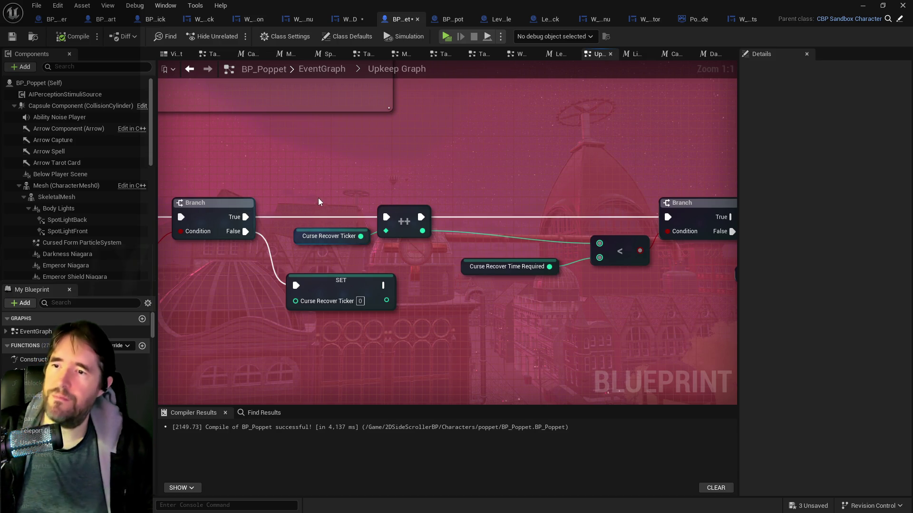
pyautogui.moveTo(325, 197)
pyautogui.mouseDown()
pyautogui.moveTo(635, 260)
pyautogui.moveTo(373, 245)
pyautogui.mouseUp()
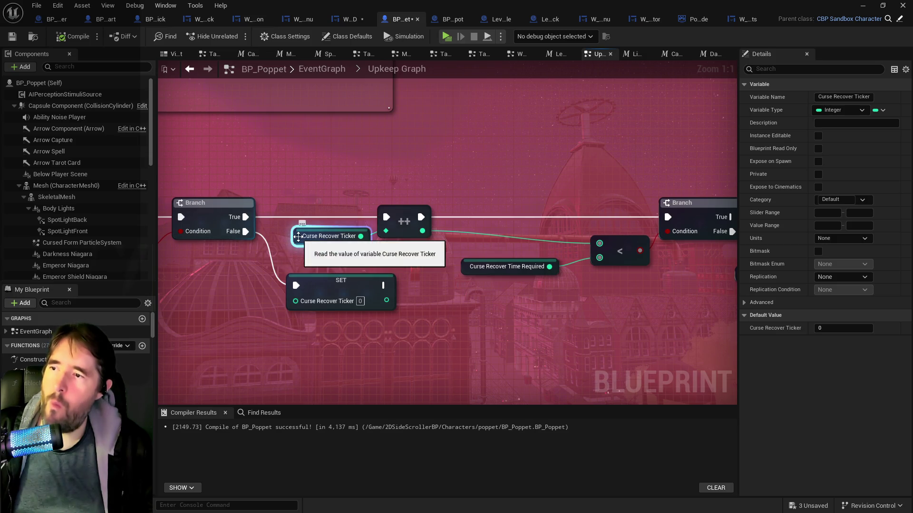
# Step: Rename the Curse Recover Ticker variable to Time Since Light Change Ticker and nudge its getter left
pyautogui.click(109, 302)
pyautogui.write('c')
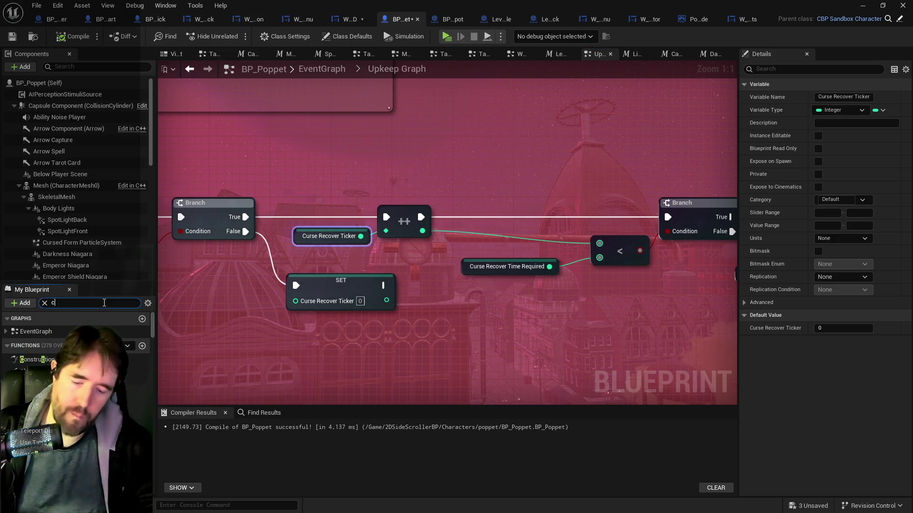
pyautogui.write('urse ticker')
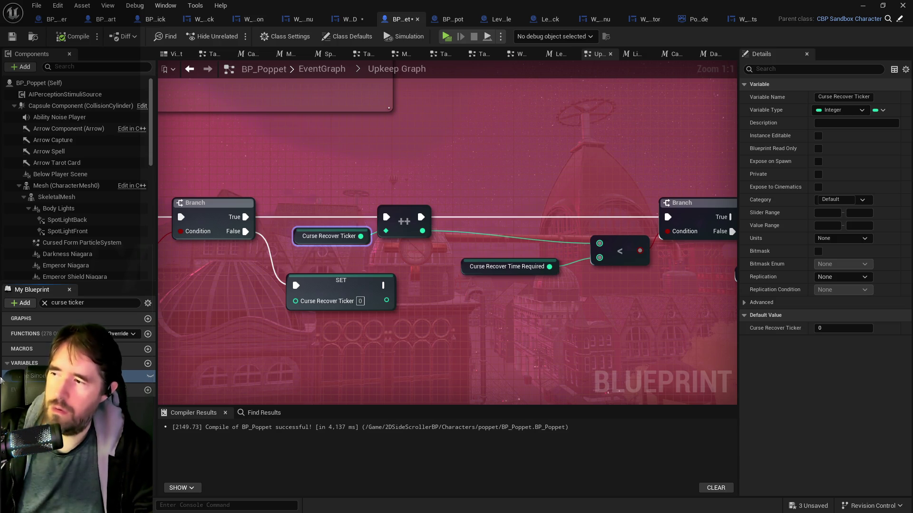
pyautogui.press('Return')
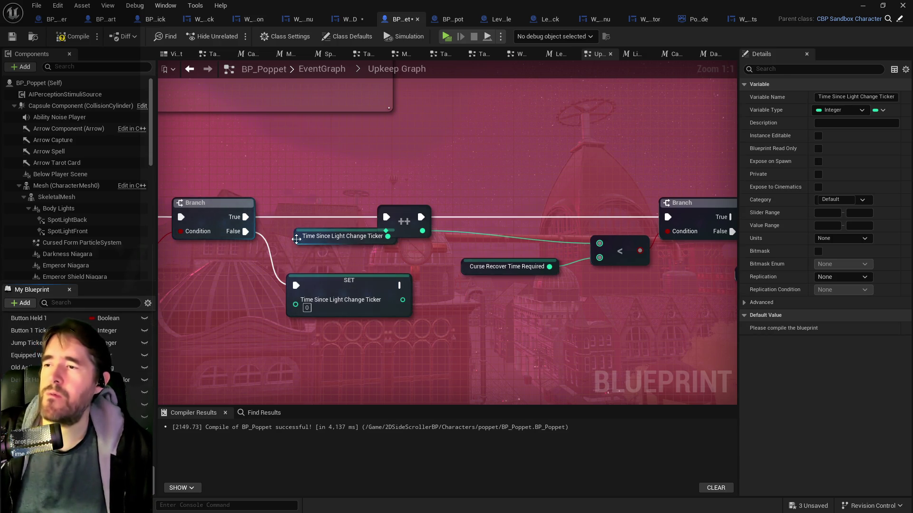
pyautogui.moveTo(296, 239); pyautogui.dragTo(273, 239)
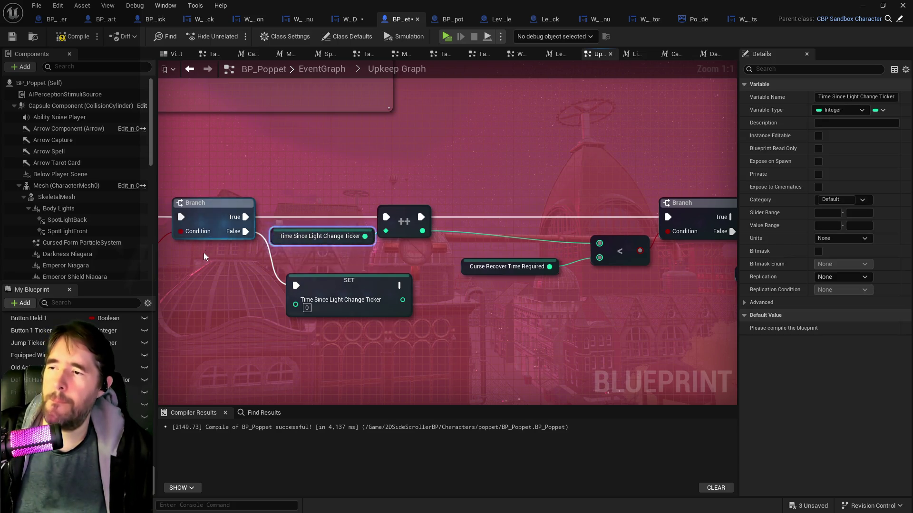
pyautogui.scroll(-3, 203, 257)
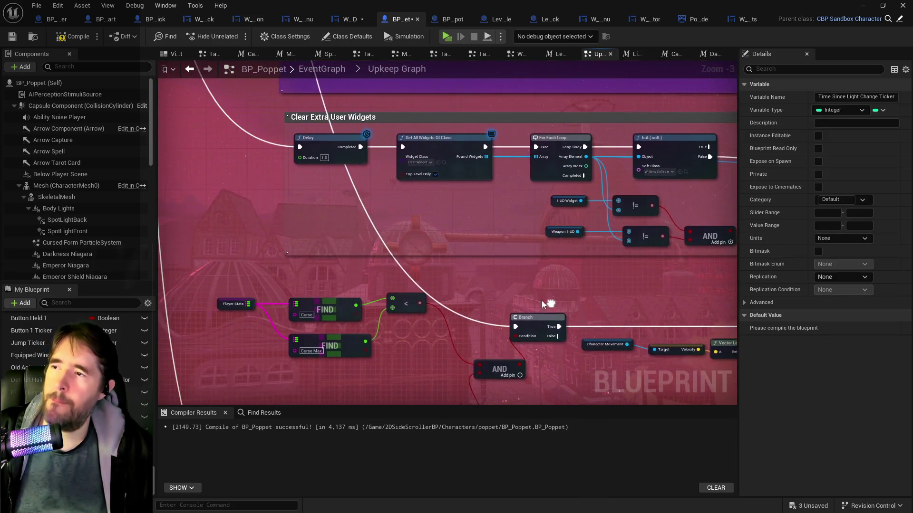
pyautogui.moveTo(544, 304); pyautogui.dragTo(546, 303)
pyautogui.click(484, 321)
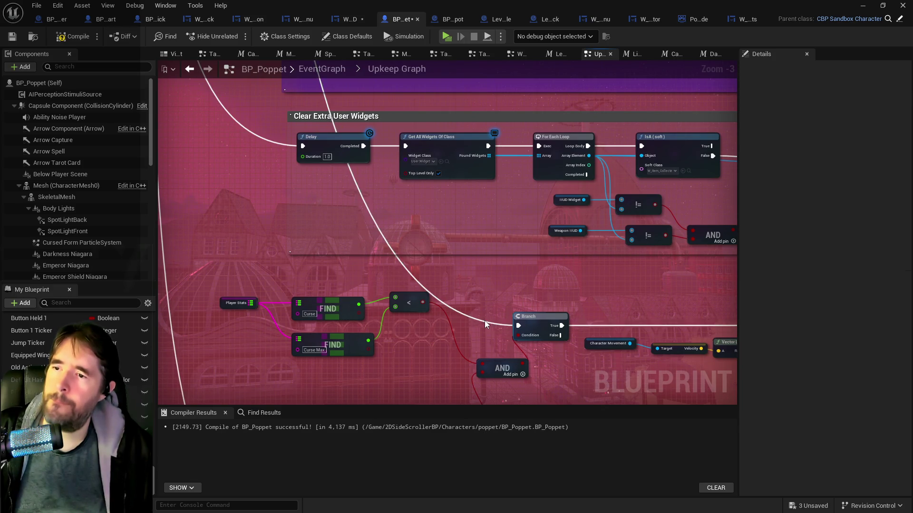
pyautogui.scroll(-3, 484, 320)
pyautogui.moveTo(473, 311)
pyautogui.mouseDown()
pyautogui.moveTo(494, 269)
pyautogui.moveTo(462, 264)
pyautogui.moveTo(487, 250)
pyautogui.moveTo(350, 65)
pyautogui.moveTo(463, 231)
pyautogui.moveTo(493, 255)
pyautogui.moveTo(426, 226)
pyautogui.moveTo(412, 230)
pyautogui.moveTo(396, 267)
pyautogui.moveTo(614, 275)
pyautogui.moveTo(281, 274)
pyautogui.mouseUp()
pyautogui.scroll(3, 437, 265)
pyautogui.scroll(1, 621, 278)
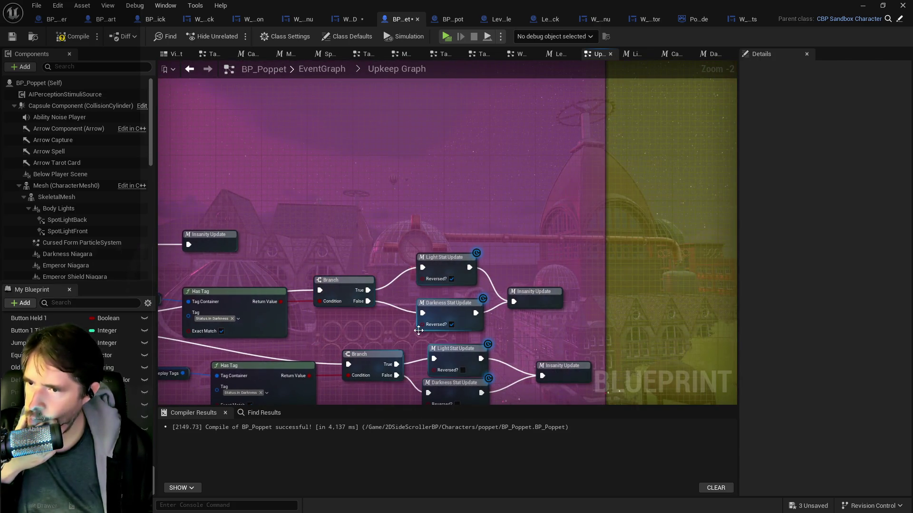
# Step: Look through Calculate Curse Gain Rate and the Light Stat Update macro's Branch and Delay nodes
pyautogui.click(674, 58)
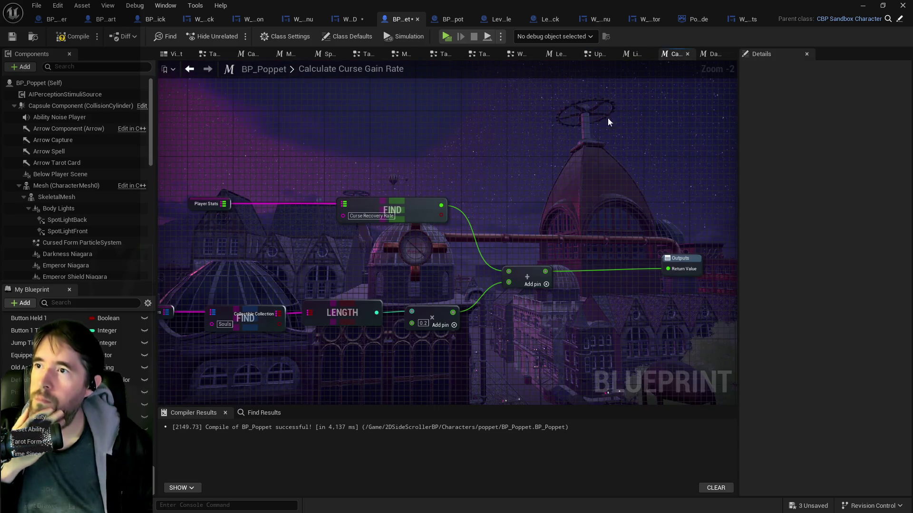
pyautogui.click(636, 55)
pyautogui.scroll(-3, 349, 281)
pyautogui.moveTo(350, 278)
pyautogui.mouseDown()
pyautogui.moveTo(444, 281)
pyautogui.moveTo(598, 230)
pyautogui.mouseUp()
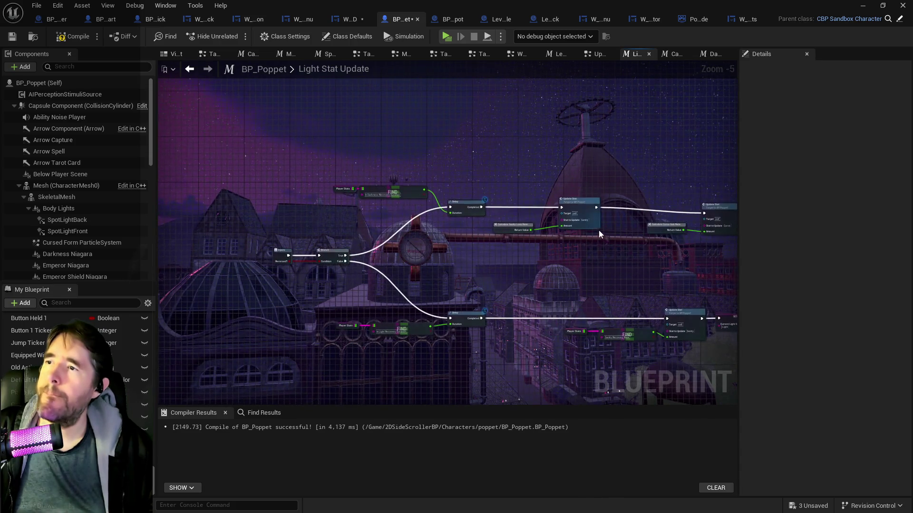
pyautogui.scroll(2, 287, 296)
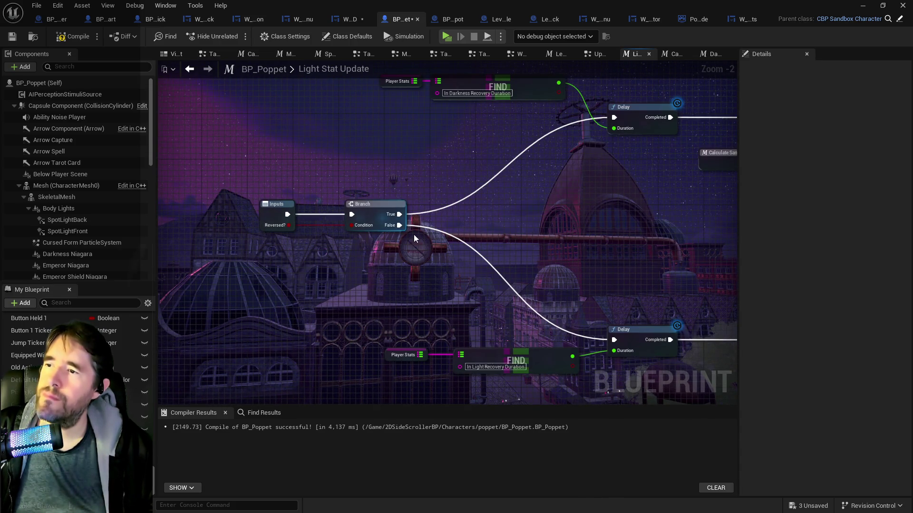
pyautogui.scroll(1, 419, 243)
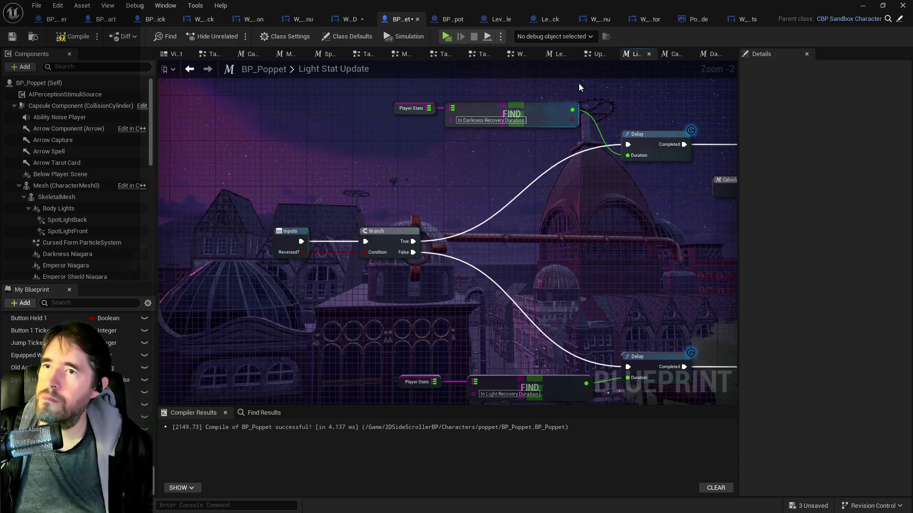
# Step: Back in the Upkeep Graph, pan to the Update Sanity And Curse Stats chain and select SET Previous Light Status
pyautogui.click(590, 58)
pyautogui.scroll(-2, 468, 217)
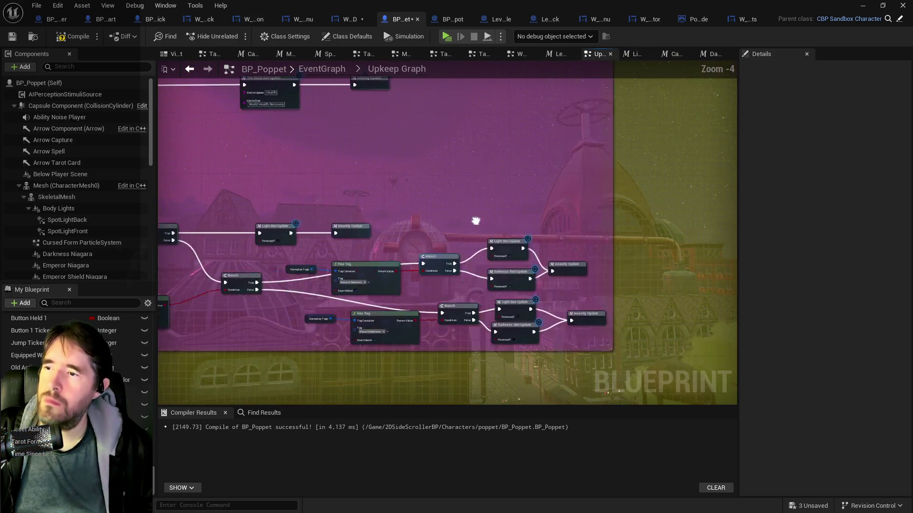
pyautogui.moveTo(475, 218)
pyautogui.mouseDown()
pyautogui.moveTo(534, 250)
pyautogui.moveTo(628, 350)
pyautogui.mouseUp()
pyautogui.moveTo(392, 253); pyautogui.dragTo(587, 252)
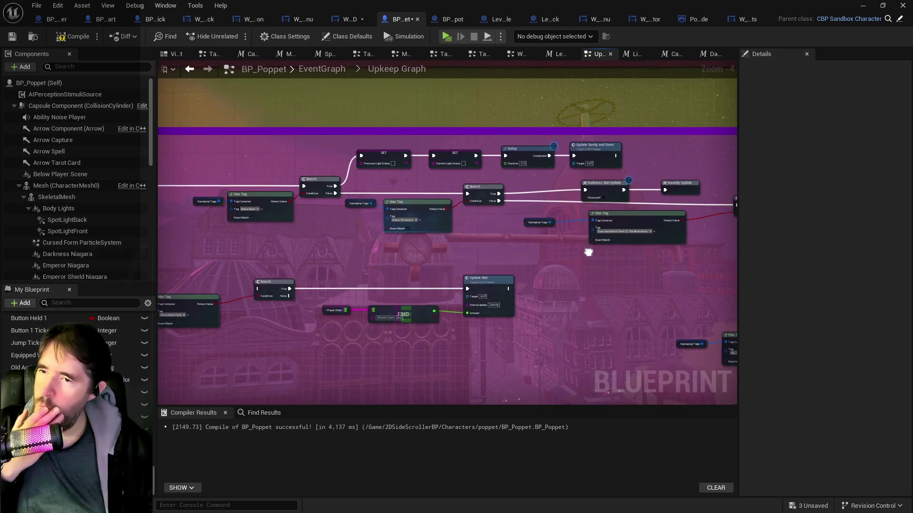
pyautogui.scroll(3, 406, 219)
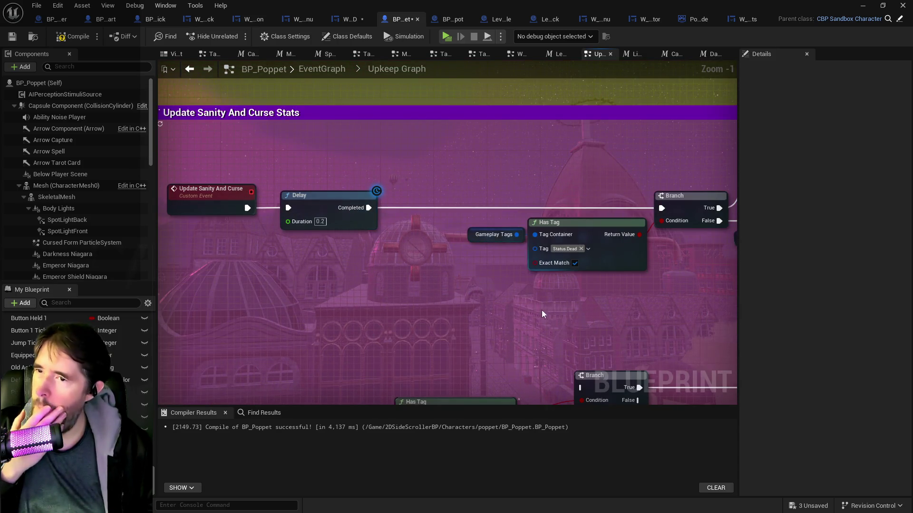
pyautogui.moveTo(542, 312)
pyautogui.mouseDown()
pyautogui.moveTo(309, 241)
pyautogui.moveTo(157, 213)
pyautogui.mouseUp()
pyautogui.moveTo(301, 227)
pyautogui.mouseDown()
pyautogui.moveTo(299, 279)
pyautogui.moveTo(365, 284)
pyautogui.moveTo(157, 287)
pyautogui.mouseUp()
pyautogui.moveTo(339, 282)
pyautogui.mouseDown()
pyautogui.moveTo(586, 241)
pyautogui.moveTo(666, 199)
pyautogui.mouseUp()
pyautogui.moveTo(509, 274)
pyautogui.mouseDown()
pyautogui.moveTo(316, 306)
pyautogui.moveTo(401, 142)
pyautogui.moveTo(201, 115)
pyautogui.moveTo(252, 150)
pyautogui.mouseUp()
pyautogui.click(251, 148)
# Step: Find references to Previous Light Status and jump to its use in the Insanity Update graph
pyautogui.rightClick(250, 146)
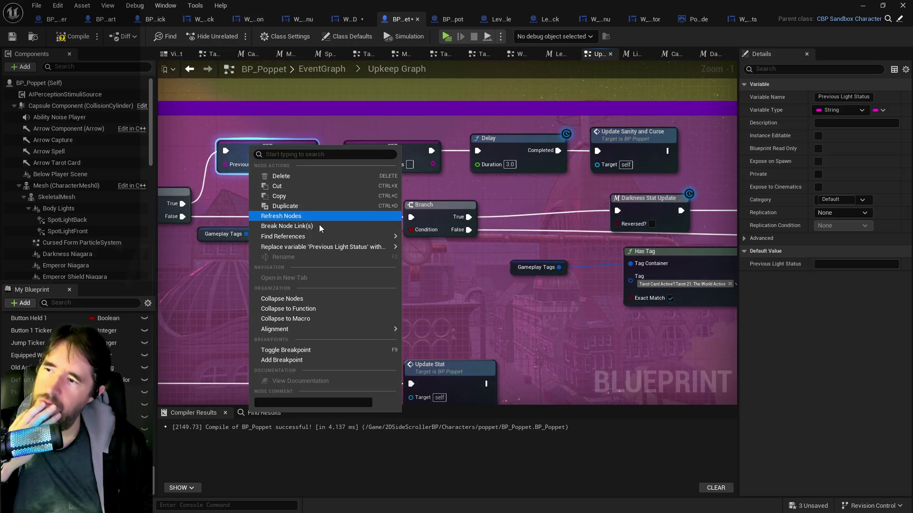
pyautogui.click(410, 241)
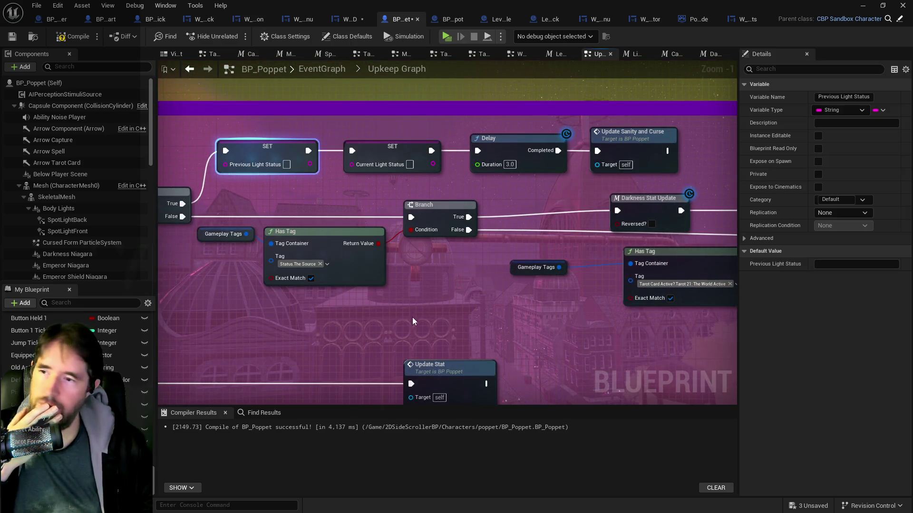
pyautogui.click(215, 469)
pyautogui.doubleClick(215, 469)
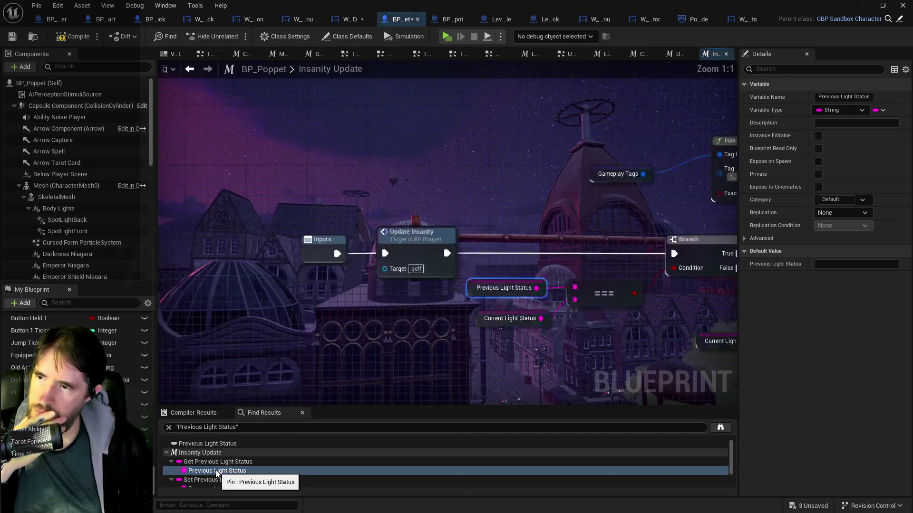
pyautogui.scroll(-2, 293, 325)
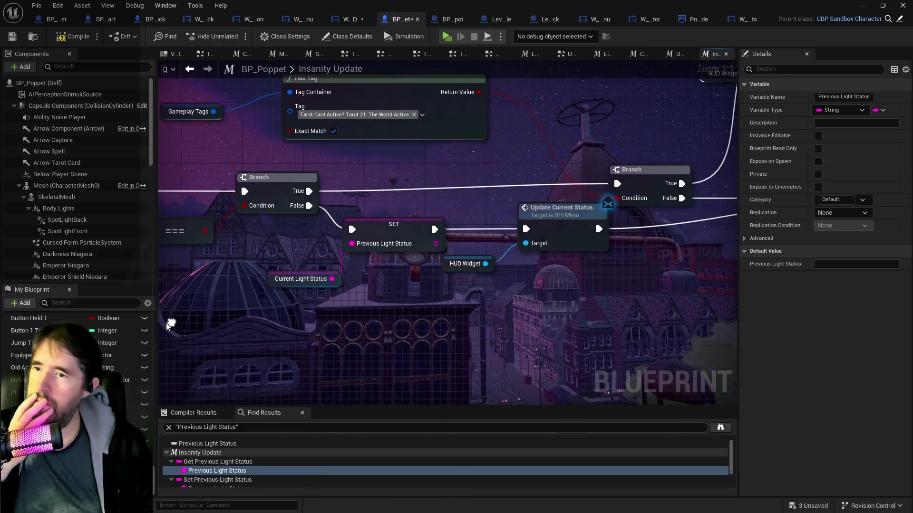
pyautogui.moveTo(439, 306)
pyautogui.mouseDown()
pyautogui.moveTo(295, 301)
pyautogui.moveTo(389, 309)
pyautogui.moveTo(329, 293)
pyautogui.moveTo(214, 287)
pyautogui.moveTo(223, 277)
pyautogui.mouseUp()
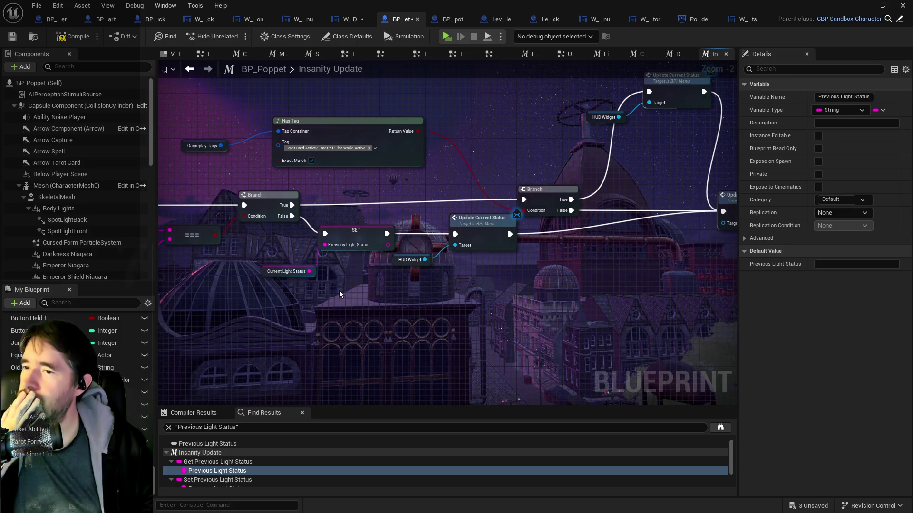
pyautogui.moveTo(338, 289); pyautogui.dragTo(236, 285)
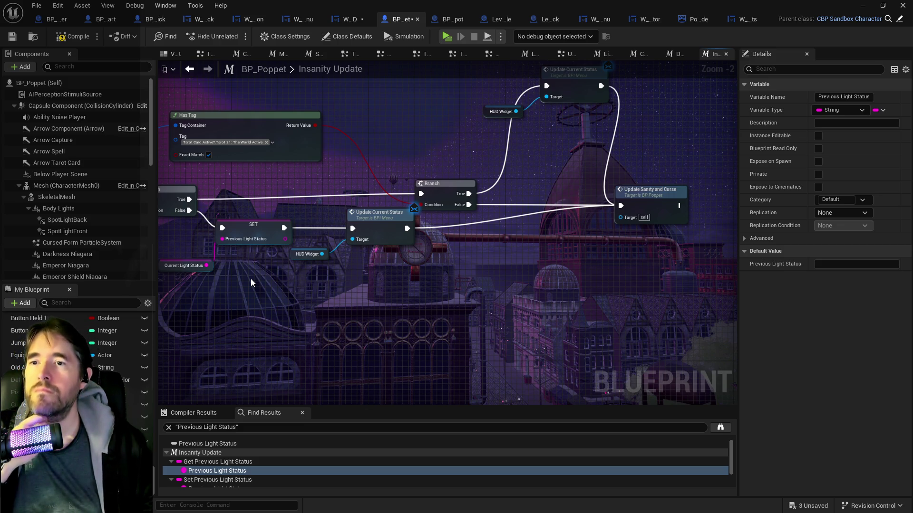
# Step: Make room by moving Update Sanity and Curse and the Branch right and Has Tag up
pyautogui.moveTo(250, 278); pyautogui.dragTo(146, 371)
pyautogui.moveTo(552, 290)
pyautogui.mouseDown()
pyautogui.moveTo(580, 313)
pyautogui.moveTo(613, 310)
pyautogui.mouseUp()
pyautogui.moveTo(341, 278)
pyautogui.mouseDown()
pyautogui.moveTo(430, 280)
pyautogui.moveTo(419, 329)
pyautogui.moveTo(484, 275)
pyautogui.moveTo(464, 263)
pyautogui.moveTo(534, 253)
pyautogui.mouseUp()
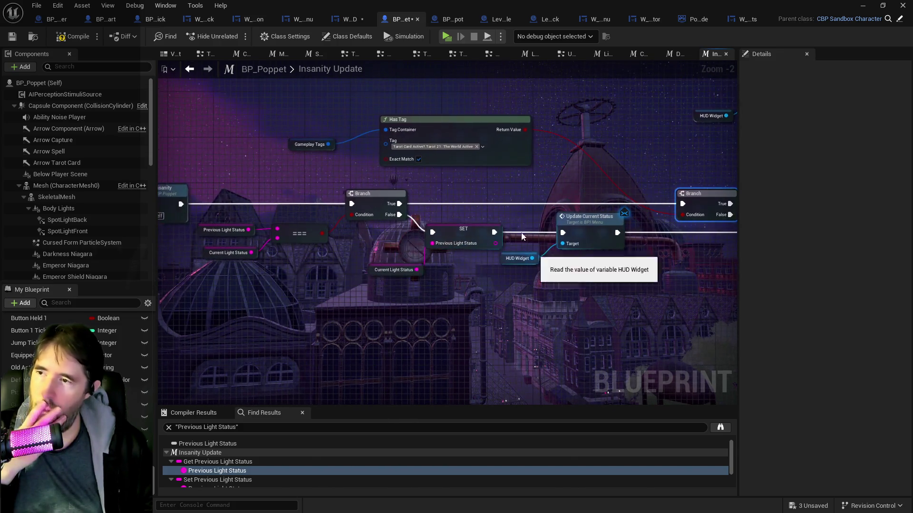
pyautogui.click(449, 120)
pyautogui.moveTo(449, 121)
pyautogui.mouseDown()
pyautogui.moveTo(454, 79)
pyautogui.moveTo(467, 68)
pyautogui.moveTo(403, 119)
pyautogui.mouseUp()
pyautogui.click(358, 225)
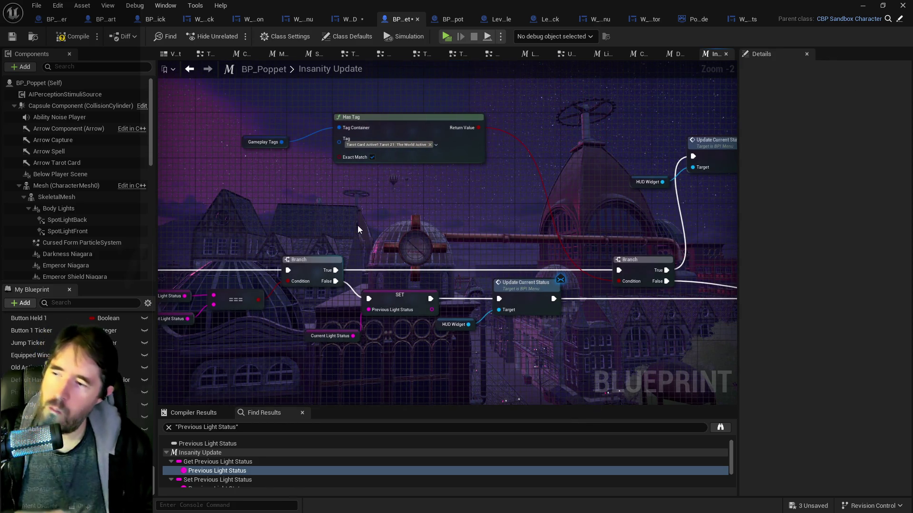
# Step: Paste a ticker getter and add an Increment Int (++) on the Branch's True execution path
pyautogui.hotkey('ctrl', 'v')
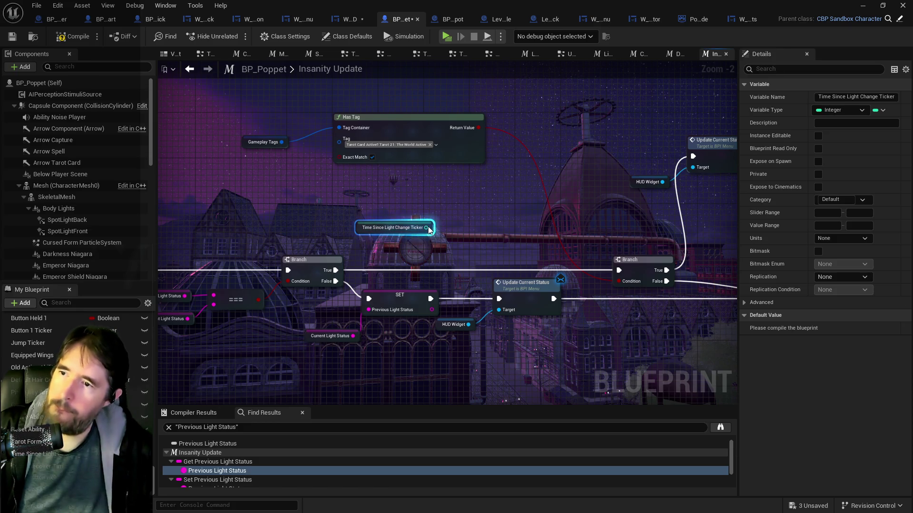
pyautogui.moveTo(428, 227); pyautogui.dragTo(452, 235)
pyautogui.write('++')
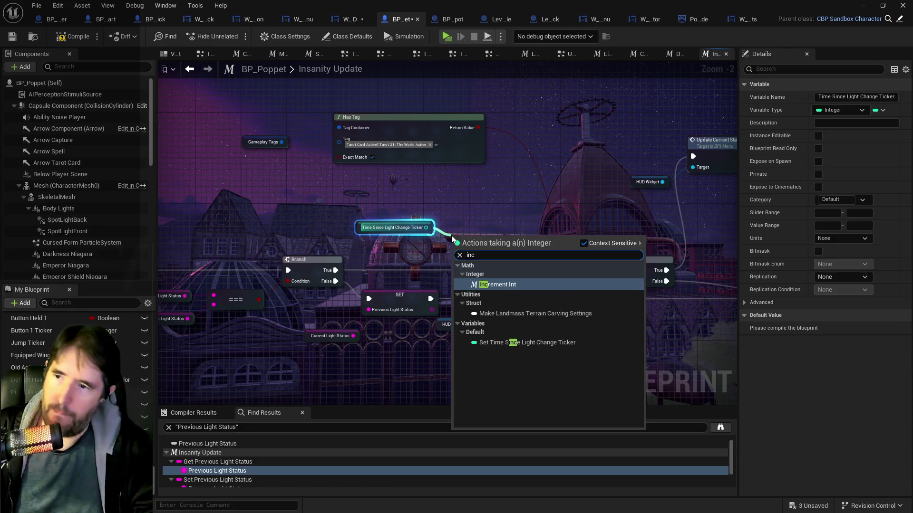
pyautogui.press('Return')
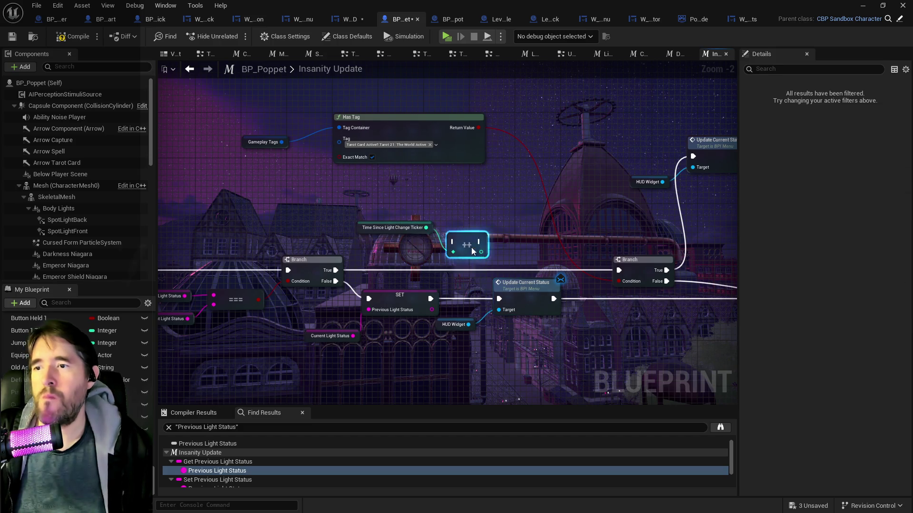
pyautogui.moveTo(468, 245); pyautogui.dragTo(469, 273)
pyautogui.moveTo(334, 270); pyautogui.dragTo(452, 270)
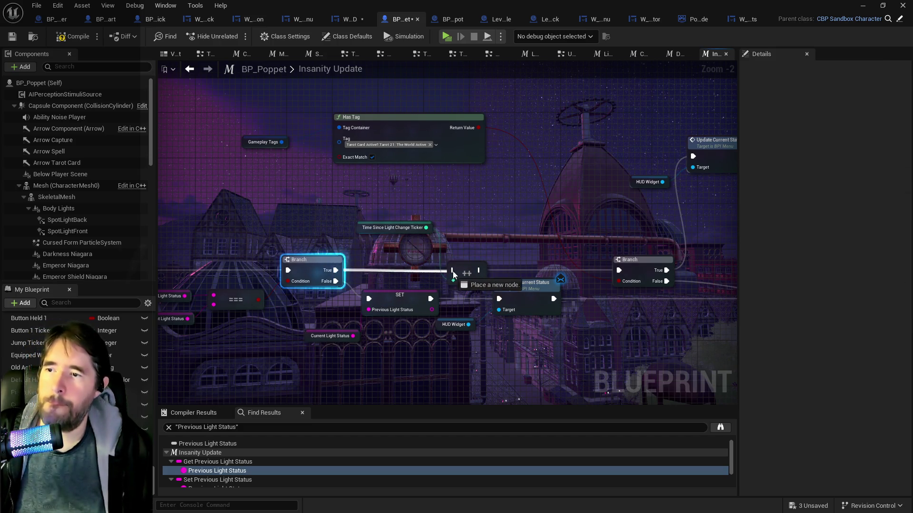
pyautogui.moveTo(600, 272); pyautogui.dragTo(618, 270)
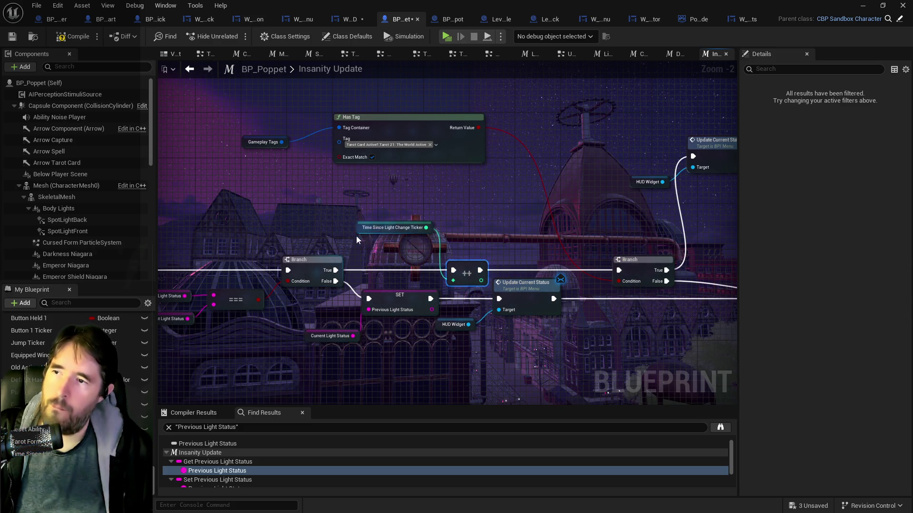
pyautogui.moveTo(365, 233); pyautogui.dragTo(357, 244)
# Step: Add a SET Time Since Light Change Ticker node running after Update Current Status
pyautogui.moveTo(566, 315); pyautogui.dragTo(429, 283)
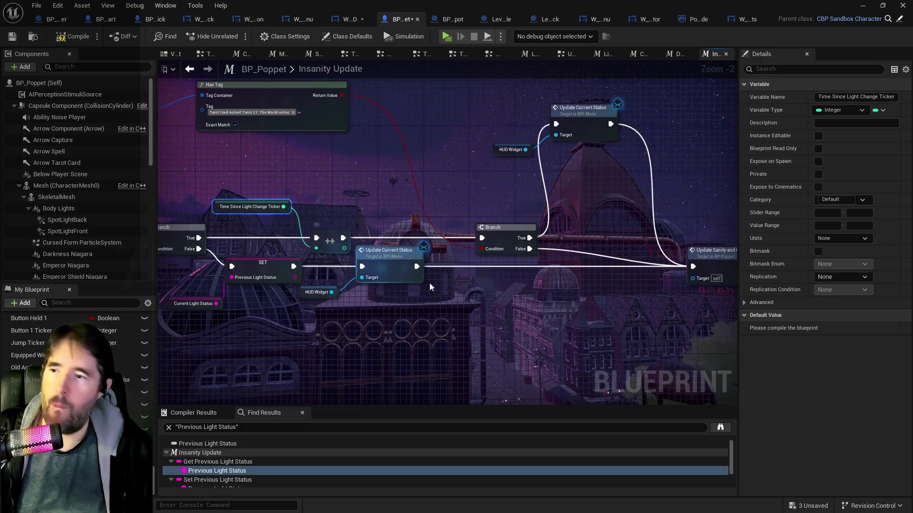
pyautogui.rightClick(487, 303)
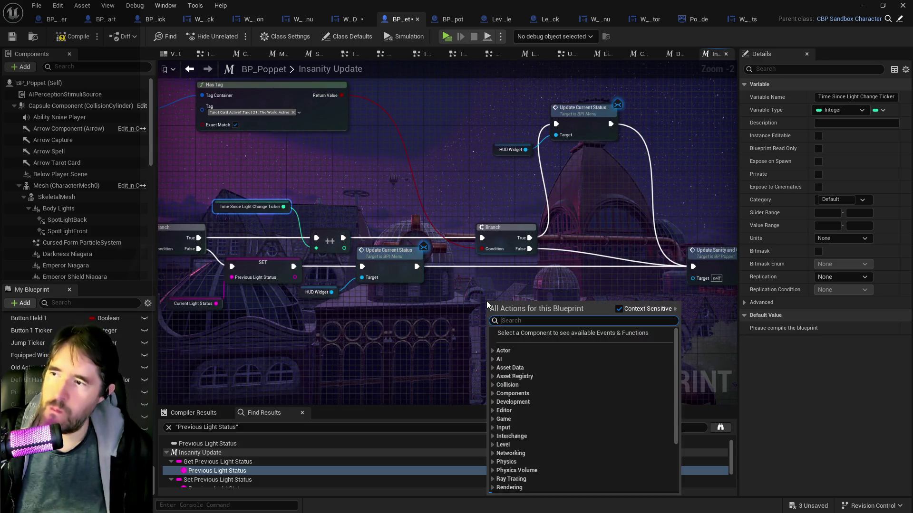
pyautogui.write('set time since')
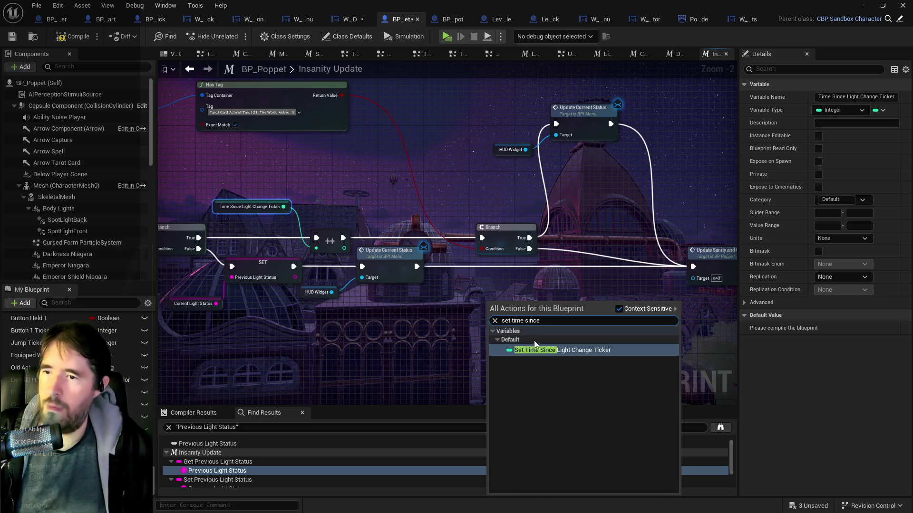
pyautogui.click(535, 341)
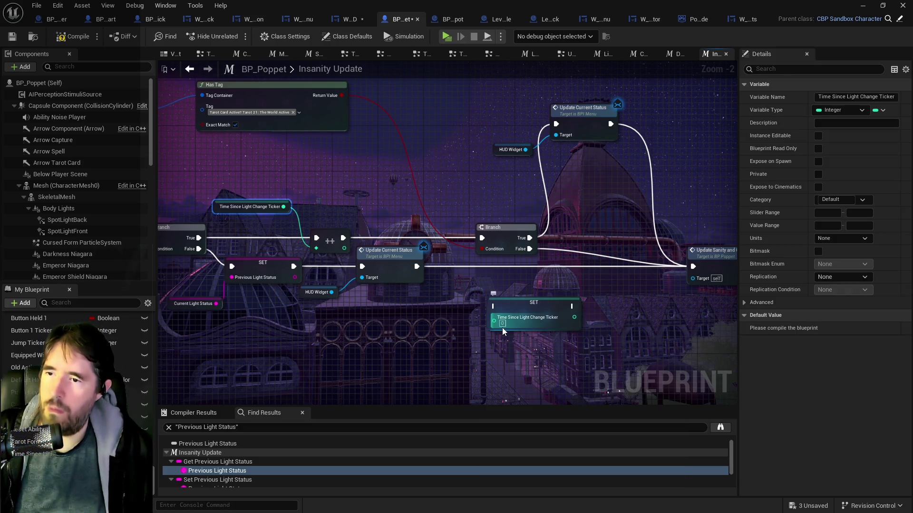
pyautogui.moveTo(416, 266); pyautogui.dragTo(493, 306)
pyautogui.moveTo(534, 304)
pyautogui.mouseDown()
pyautogui.moveTo(499, 265)
pyautogui.moveTo(692, 266)
pyautogui.mouseUp()
# Step: Pan back to the increment node and drag out its integer output to list actions
pyautogui.moveTo(608, 301)
pyautogui.mouseDown()
pyautogui.moveTo(618, 292)
pyautogui.moveTo(580, 319)
pyautogui.moveTo(395, 338)
pyautogui.mouseUp()
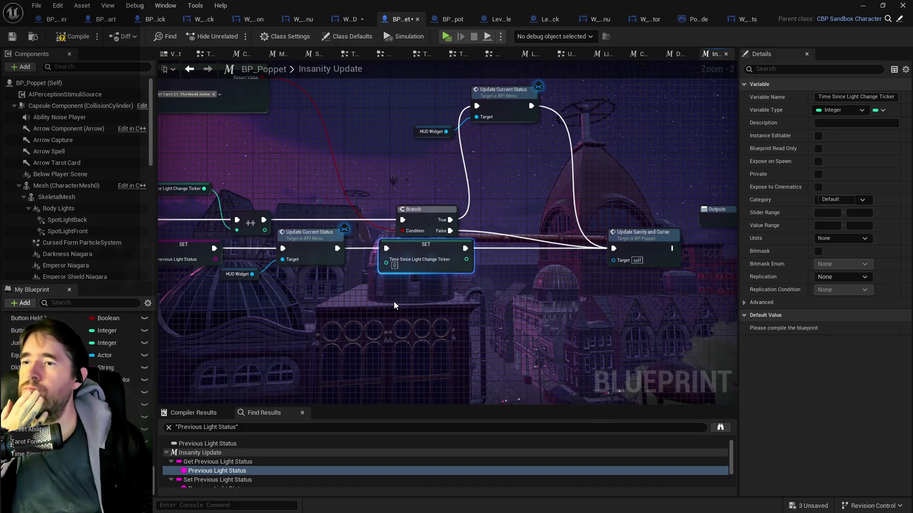
pyautogui.moveTo(217, 115); pyautogui.dragTo(421, 110)
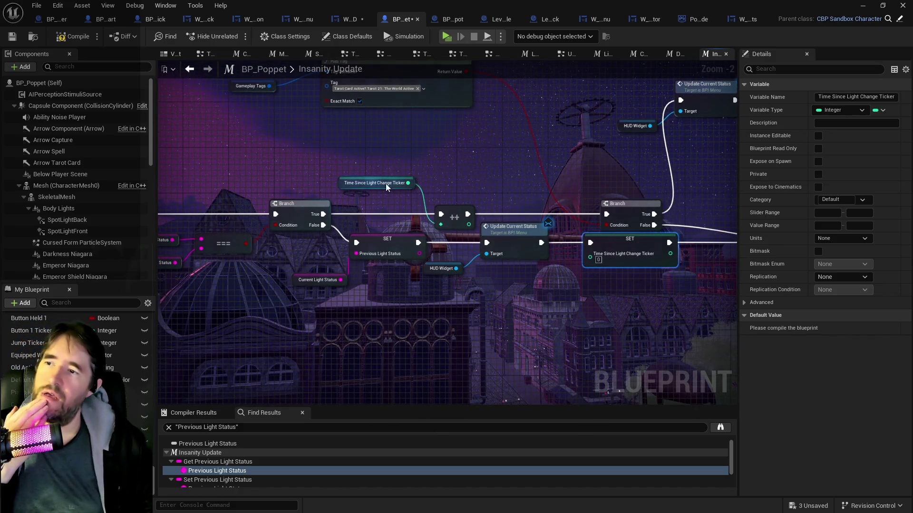
pyautogui.moveTo(469, 224); pyautogui.dragTo(496, 178)
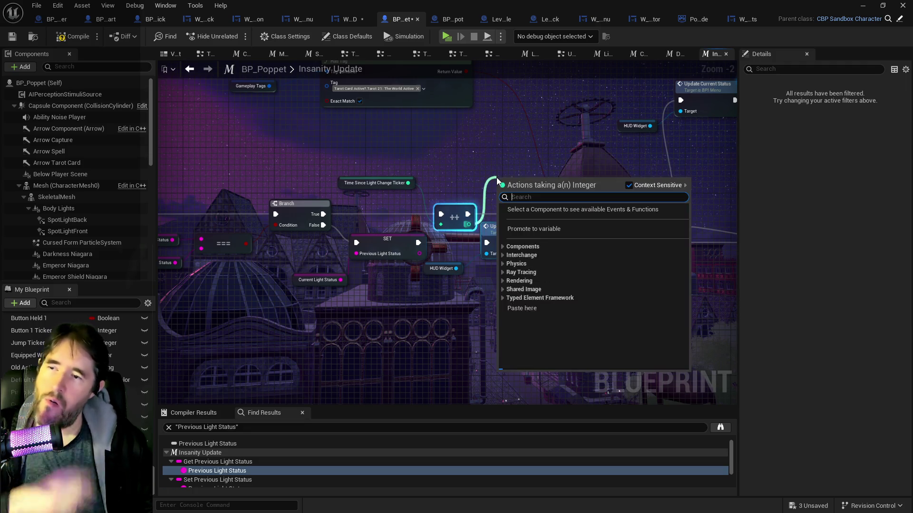
# Step: Add a Print String node from the ++ output, searching with Context Sensitive turned off
pyautogui.write('prt')
pyautogui.press('BackSpace')
pyautogui.press('BackSpace')
pyautogui.press('BackSpace')
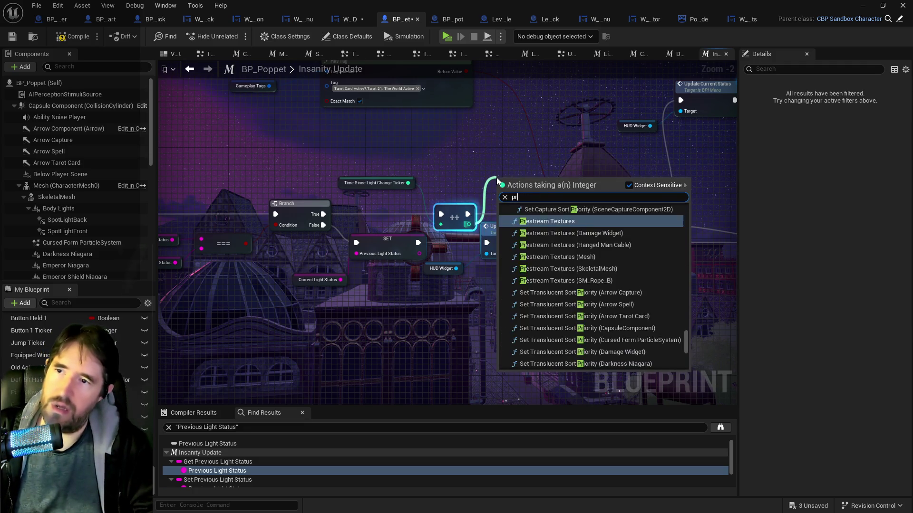
pyautogui.write('int string')
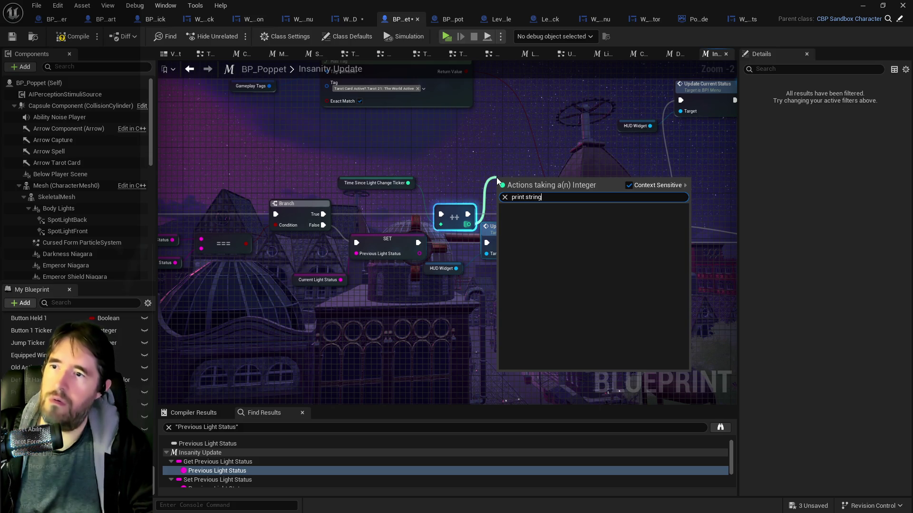
pyautogui.click(629, 185)
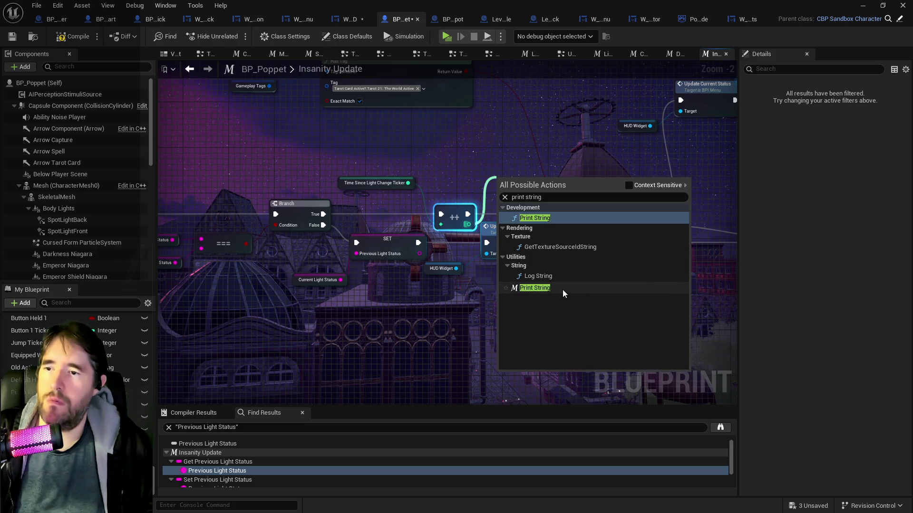
pyautogui.click(563, 288)
pyautogui.moveTo(527, 185)
pyautogui.mouseDown()
pyautogui.moveTo(544, 139)
pyautogui.moveTo(605, 214)
pyautogui.mouseUp()
# Step: Wire Print String's execution into the second Branch, then compile and save BP_Poppet
pyautogui.click(454, 217)
pyautogui.click(536, 143)
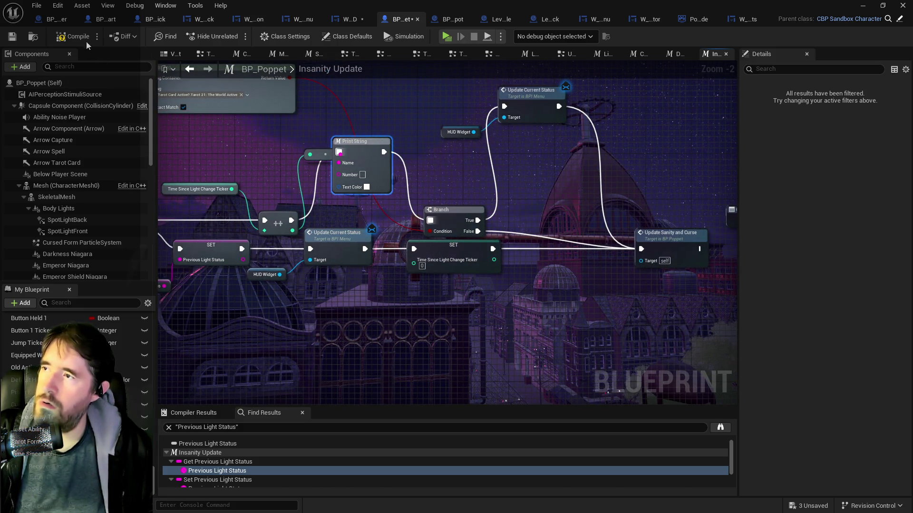
pyautogui.click(13, 41)
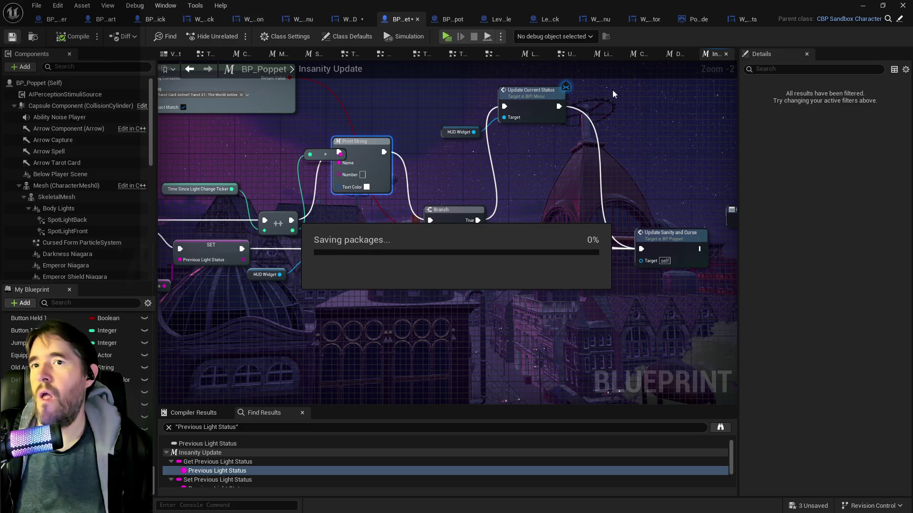
pyautogui.click(639, 54)
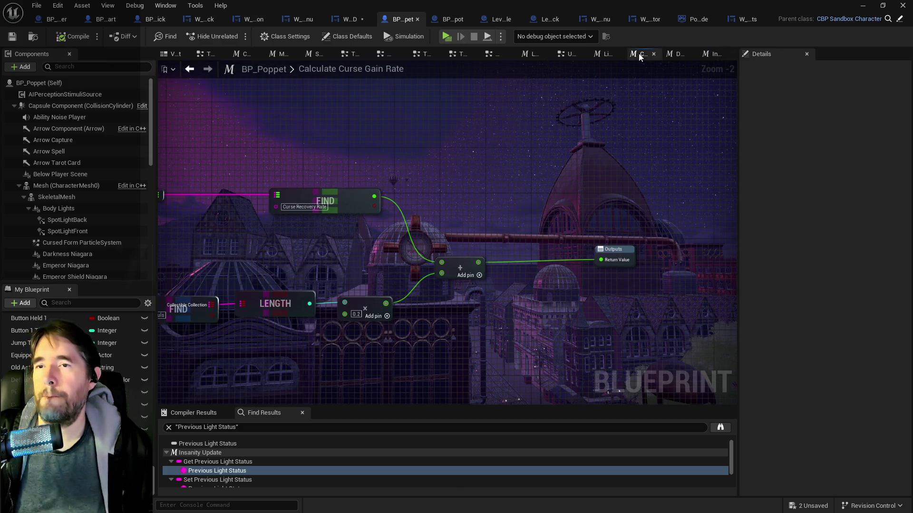
# Step: Place a Time Since Light Change Ticker getter above the add node and move the Outputs node right
pyautogui.moveTo(464, 283)
pyautogui.mouseDown()
pyautogui.moveTo(631, 271)
pyautogui.moveTo(391, 281)
pyautogui.mouseUp()
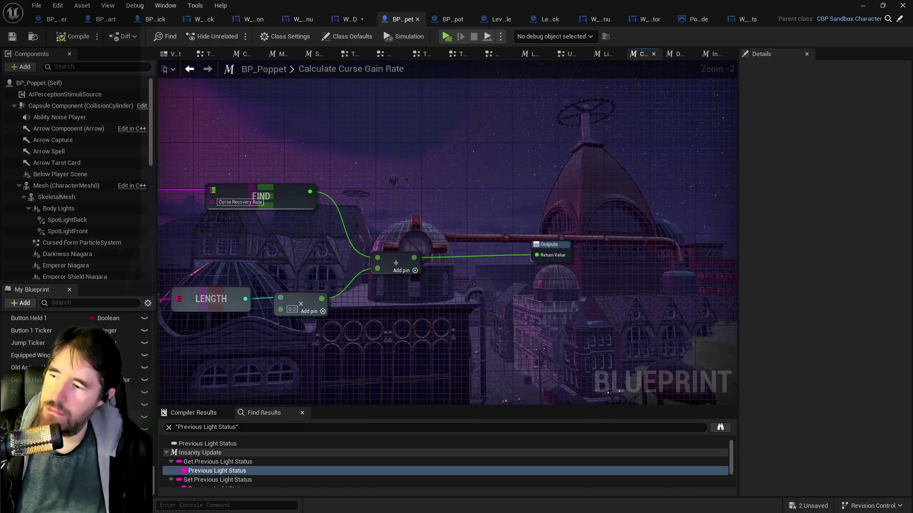
pyautogui.moveTo(42, 405)
pyautogui.mouseDown()
pyautogui.moveTo(299, 350)
pyautogui.moveTo(395, 208)
pyautogui.moveTo(432, 223)
pyautogui.mouseUp()
pyautogui.click(435, 229)
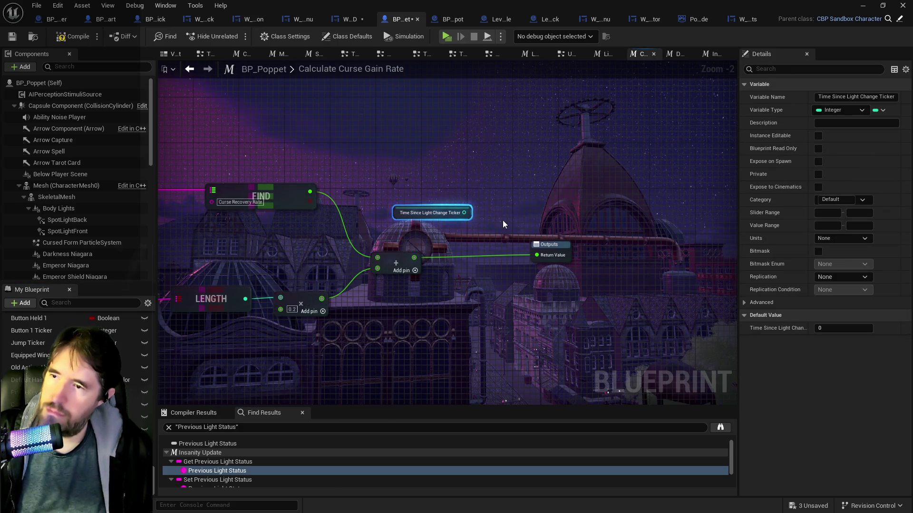
pyautogui.moveTo(562, 245); pyautogui.dragTo(624, 246)
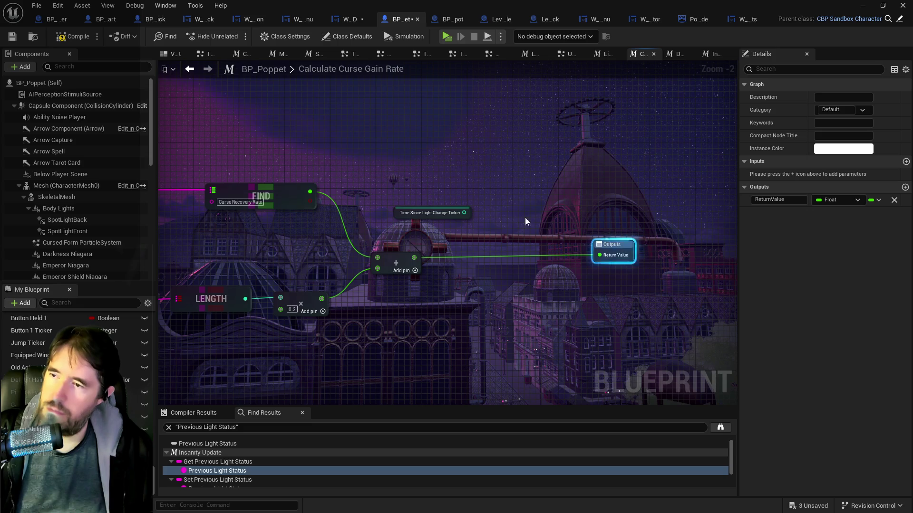
pyautogui.click(454, 213)
pyautogui.moveTo(464, 213)
pyautogui.mouseDown()
pyautogui.moveTo(499, 229)
pyautogui.moveTo(463, 213)
pyautogui.mouseUp()
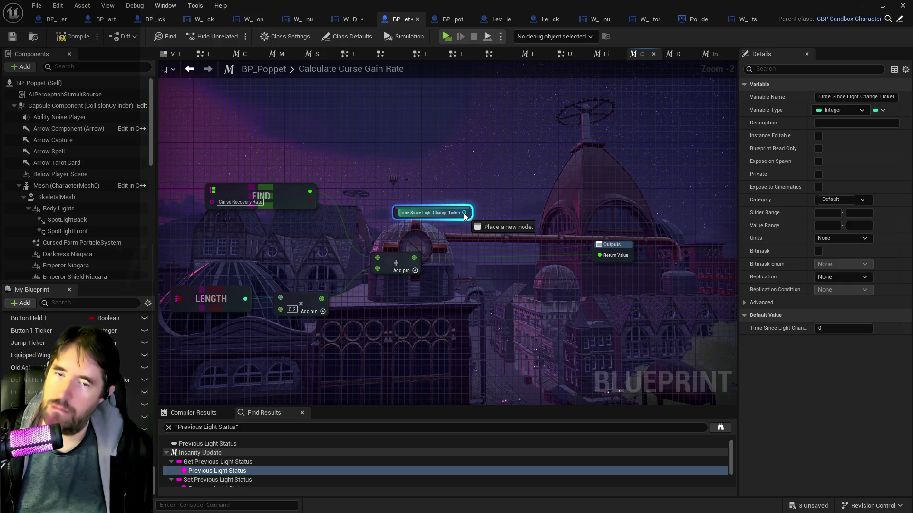
pyautogui.moveTo(463, 213); pyautogui.dragTo(463, 213)
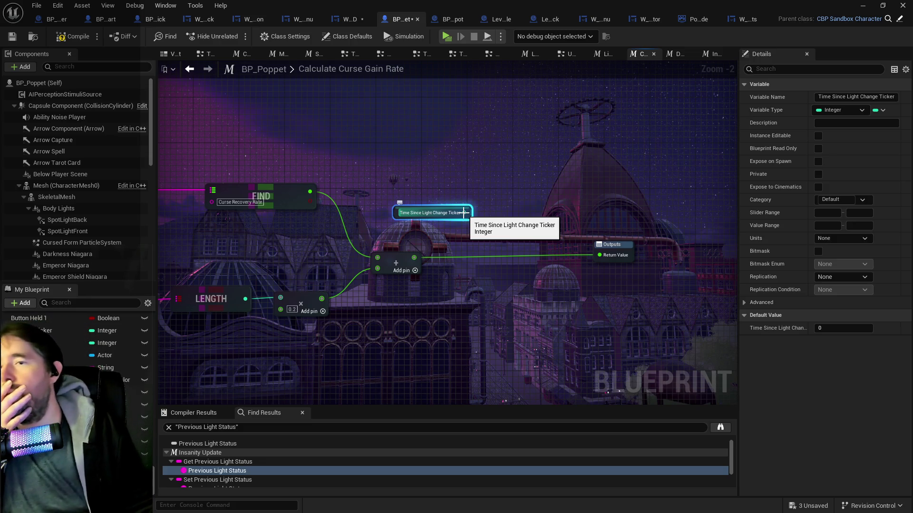
# Step: Fine-tune the Outputs node position and reselect the unconnected ticker getter
pyautogui.moveTo(484, 254)
pyautogui.mouseDown()
pyautogui.moveTo(543, 212)
pyautogui.moveTo(609, 190)
pyautogui.moveTo(544, 221)
pyautogui.mouseUp()
pyautogui.click(712, 221)
pyautogui.moveTo(712, 221)
pyautogui.mouseDown()
pyautogui.moveTo(718, 217)
pyautogui.moveTo(690, 221)
pyautogui.mouseUp()
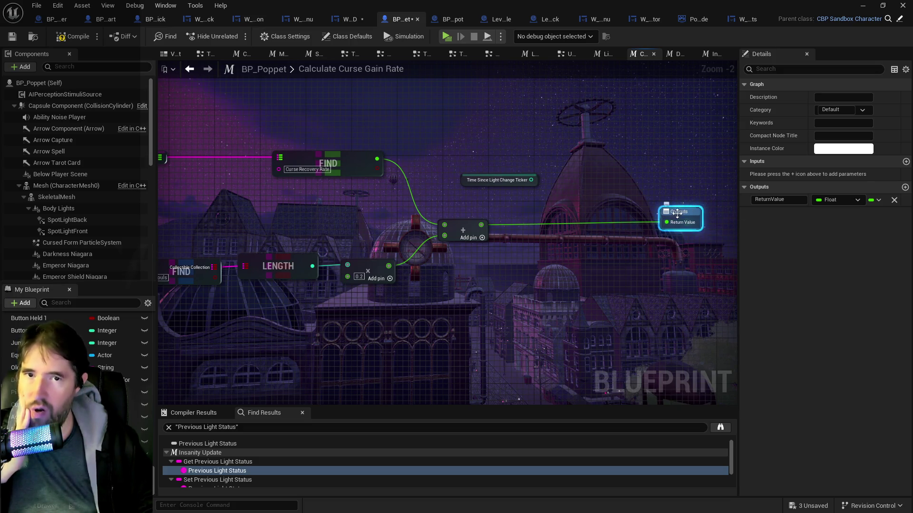
pyautogui.moveTo(679, 220); pyautogui.dragTo(680, 225)
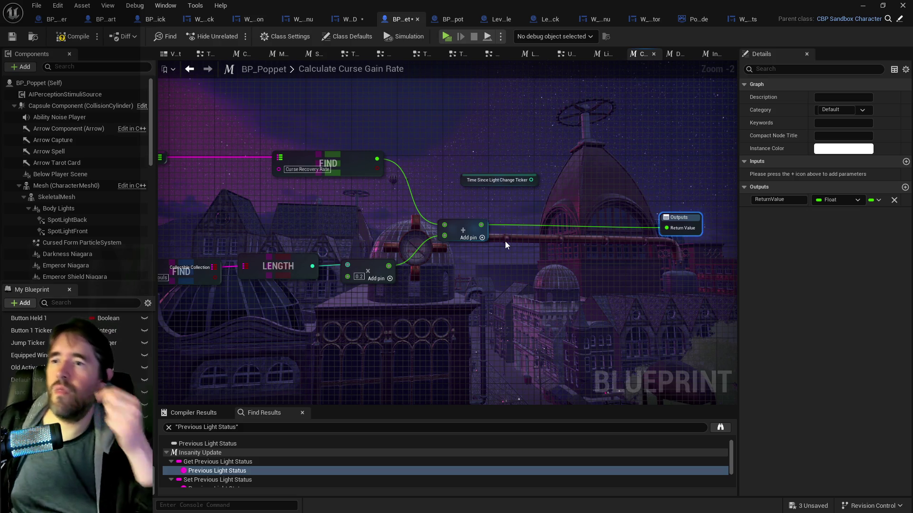
pyautogui.moveTo(505, 241); pyautogui.dragTo(562, 257)
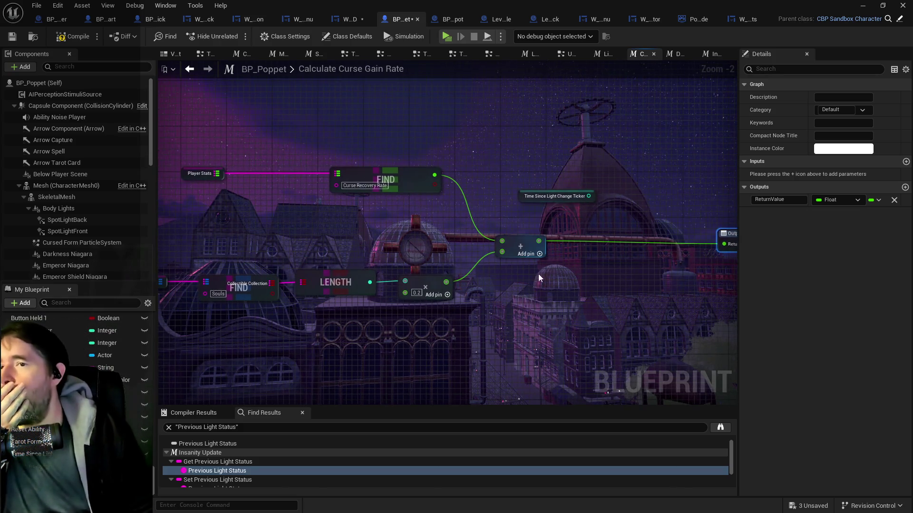
pyautogui.click(529, 197)
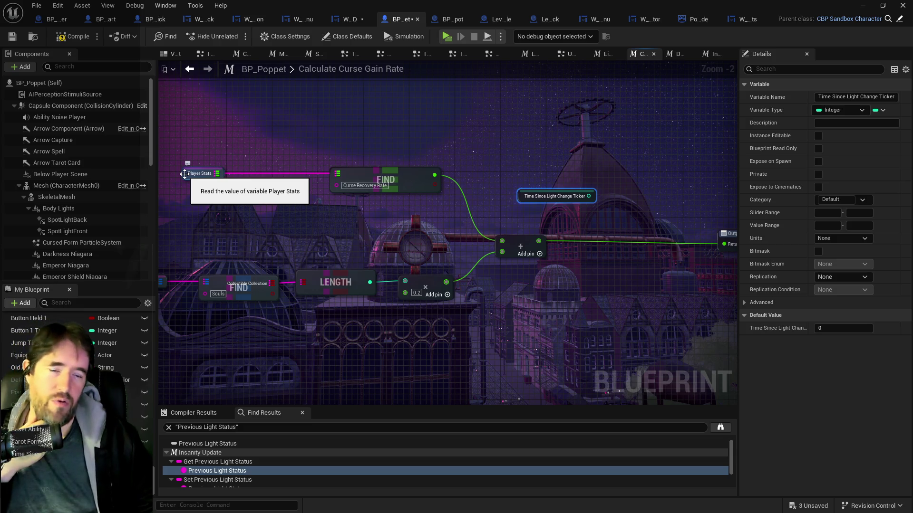
pyautogui.click(348, 18)
# Step: Zoom and pan the W_HUD designer canvas to inspect the HUD widgets and Curse Power Up image
pyautogui.scroll(-2, 476, 300)
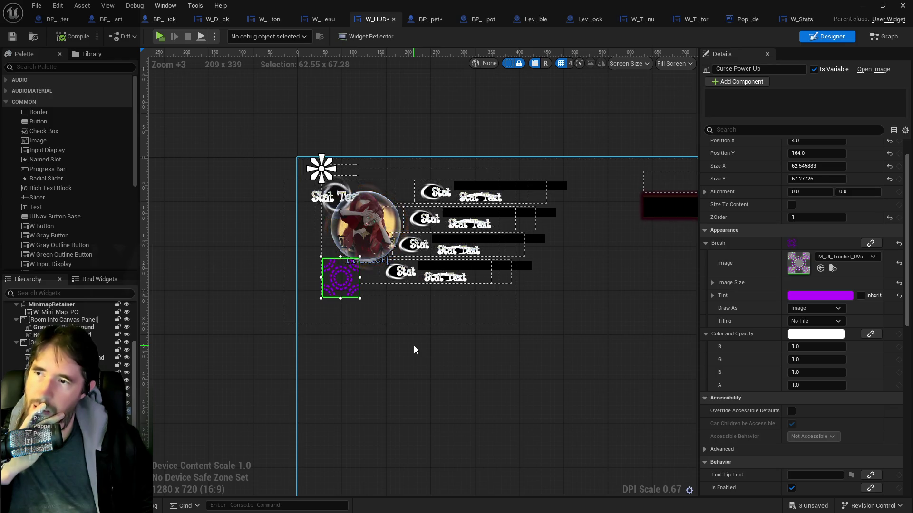
pyautogui.scroll(8, 363, 305)
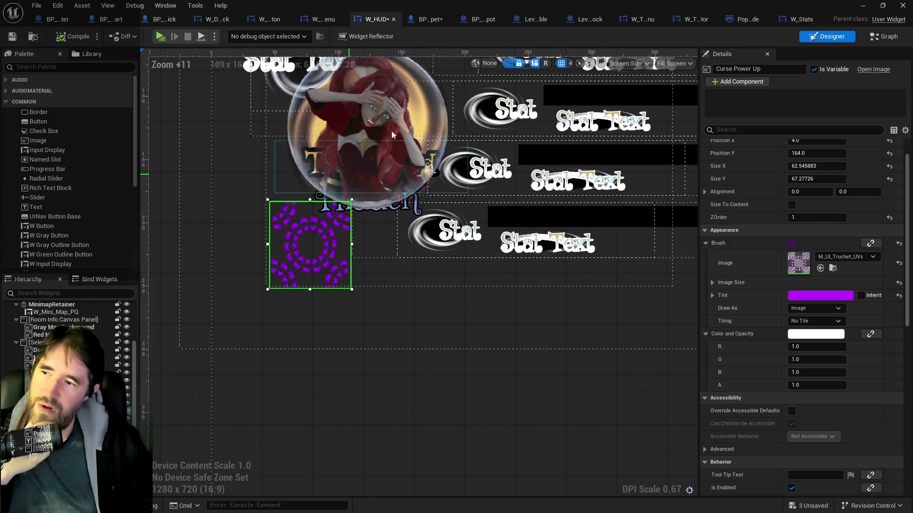
pyautogui.scroll(-3, 423, 110)
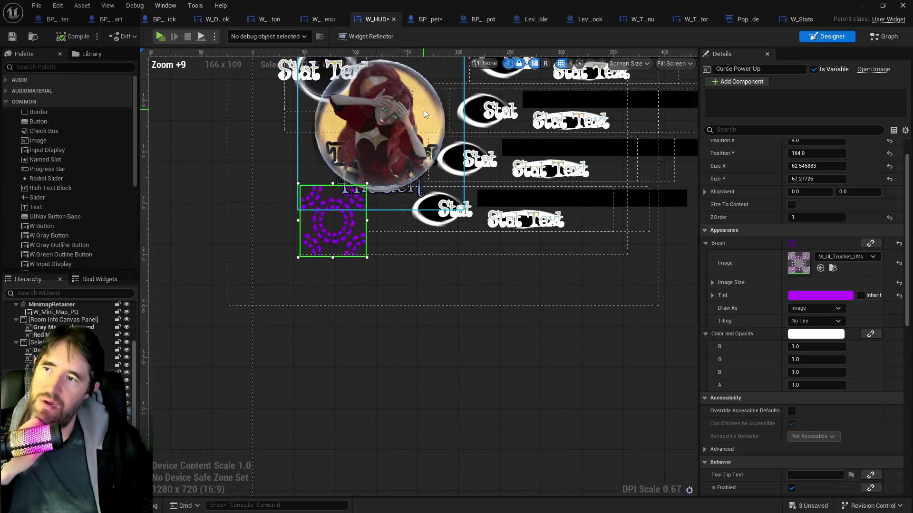
pyautogui.scroll(-3, 407, 253)
pyautogui.scroll(-2, 560, 329)
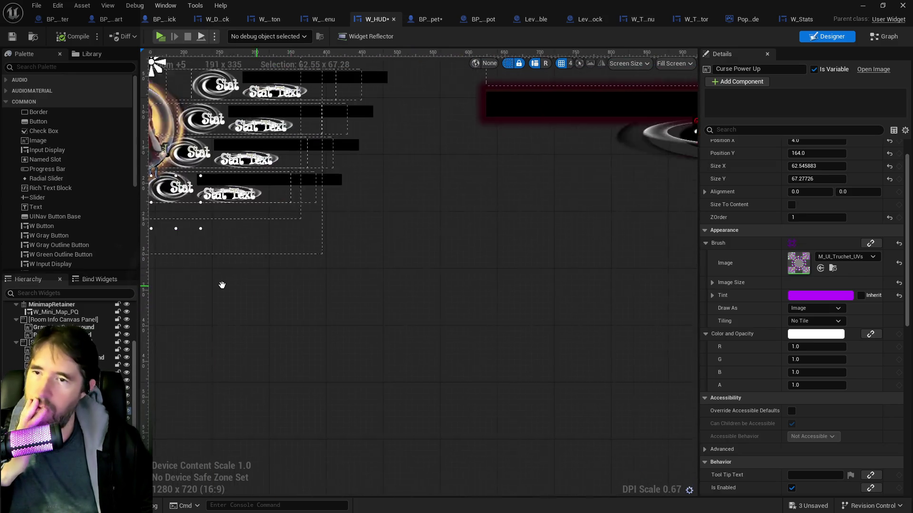
pyautogui.moveTo(349, 261); pyautogui.dragTo(554, 245)
pyautogui.scroll(-1, 554, 245)
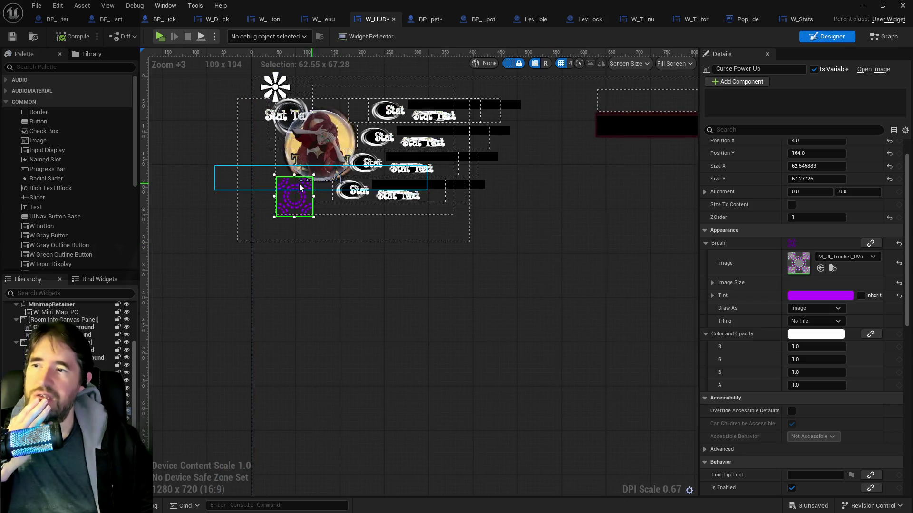
pyautogui.scroll(-3, 405, 257)
pyautogui.moveTo(406, 256)
pyautogui.mouseDown()
pyautogui.moveTo(231, 248)
pyautogui.moveTo(516, 220)
pyautogui.moveTo(532, 238)
pyautogui.moveTo(483, 301)
pyautogui.moveTo(485, 322)
pyautogui.mouseUp()
pyautogui.scroll(3, 485, 322)
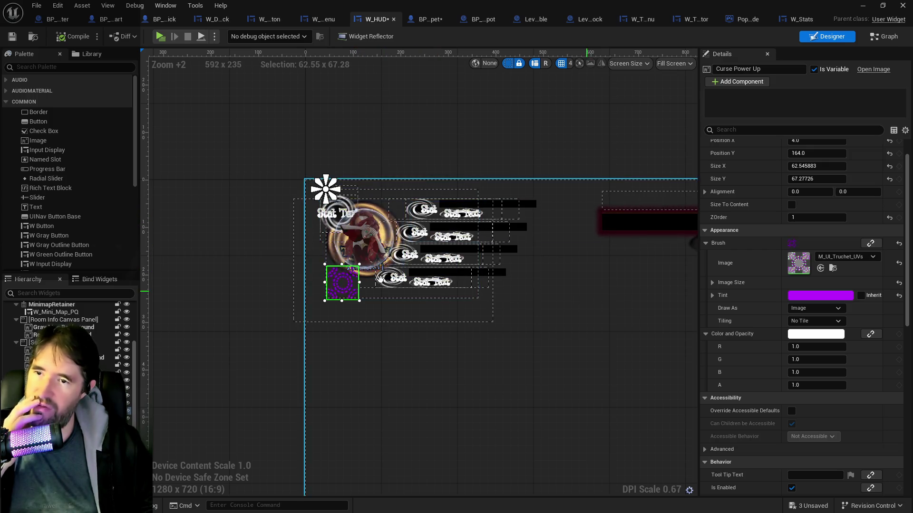
pyautogui.scroll(-1, 225, 238)
pyautogui.scroll(-1, 491, 91)
pyautogui.moveTo(491, 91); pyautogui.dragTo(481, 177)
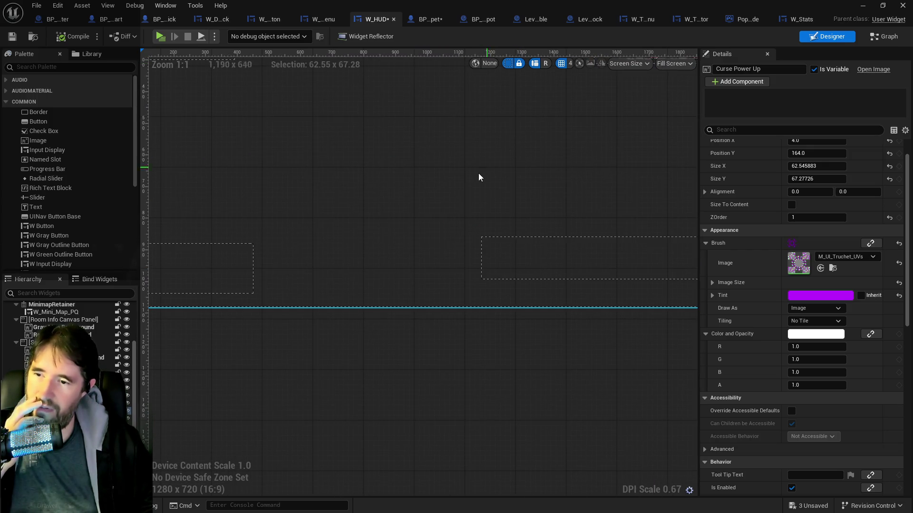
pyautogui.moveTo(685, 219); pyautogui.dragTo(577, 315)
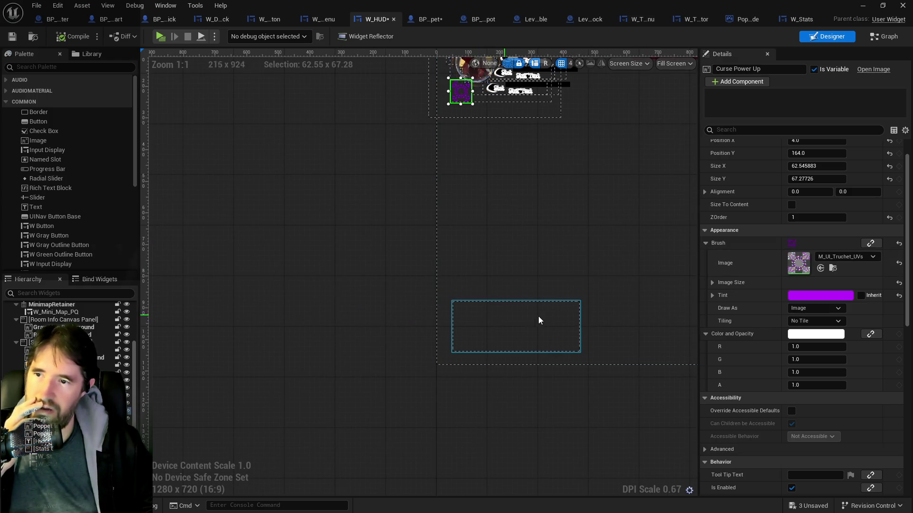
pyautogui.moveTo(583, 275); pyautogui.dragTo(245, 311)
pyautogui.moveTo(312, 305); pyautogui.dragTo(550, 397)
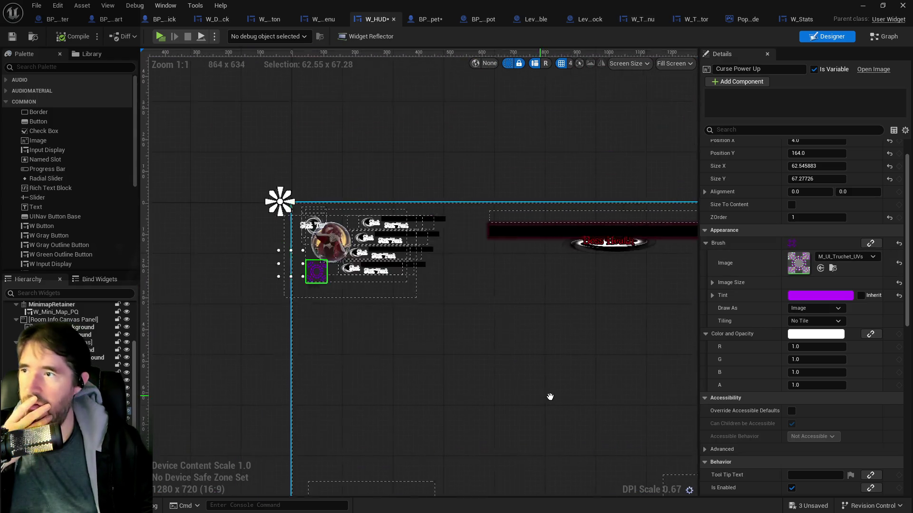
pyautogui.scroll(3, 343, 282)
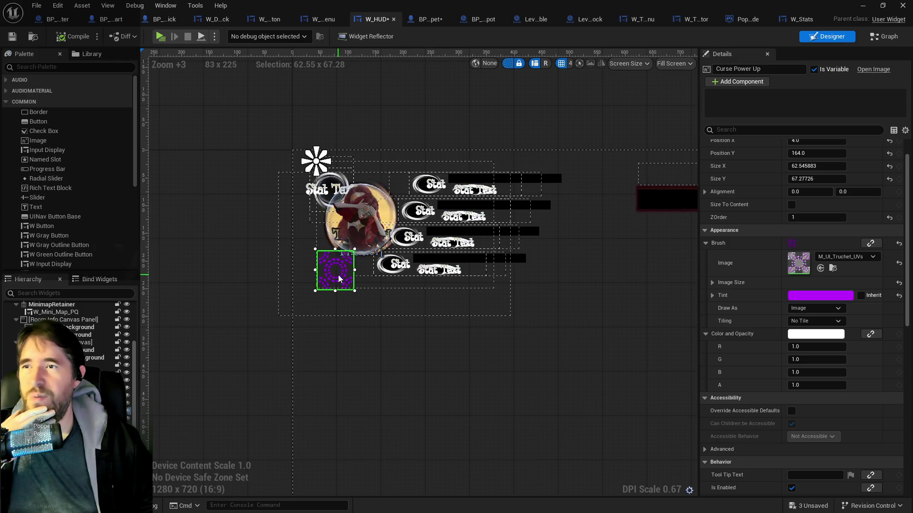
pyautogui.click(423, 19)
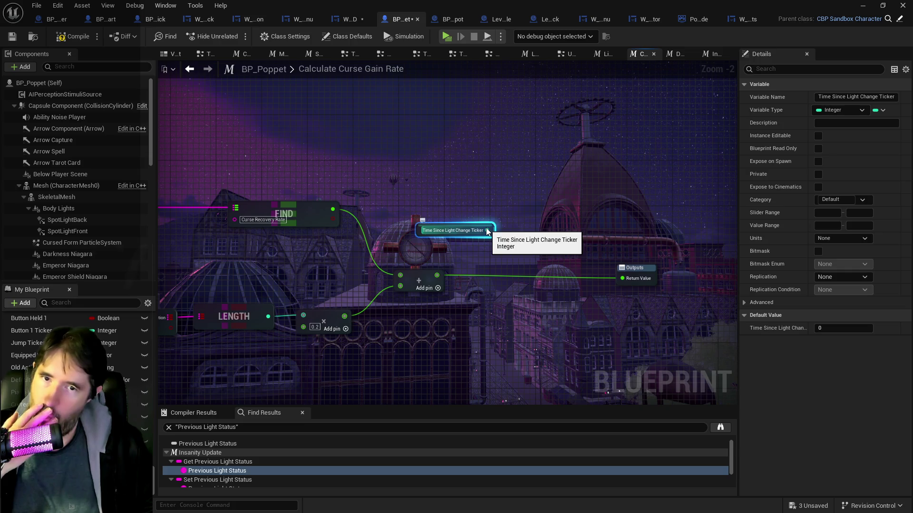
# Step: Pull a wire from the Ticker getter's output, then dismiss the action list without adding a node
pyautogui.moveTo(487, 229); pyautogui.dragTo(506, 237)
pyautogui.click(406, 172)
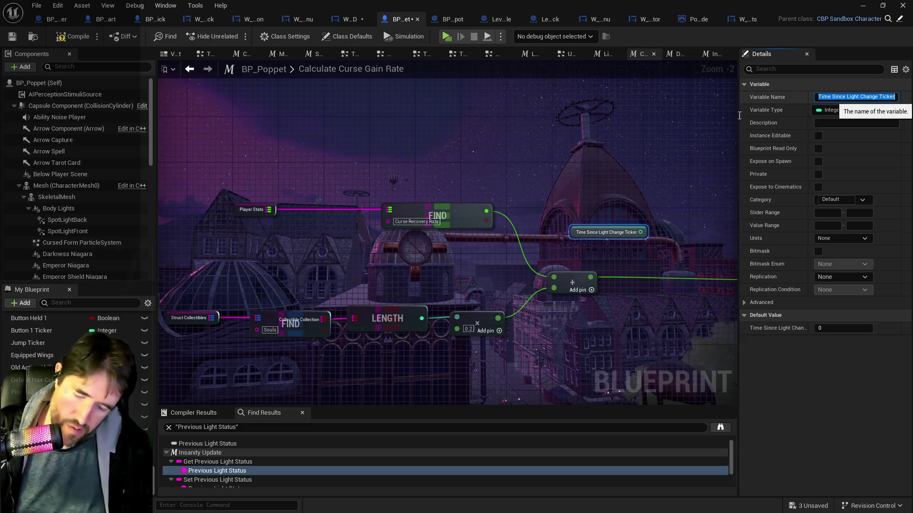
# Step: Add a 38th Player Stats entry keyed Time Since Light Change Ticker with value 0.0
pyautogui.click(233, 207)
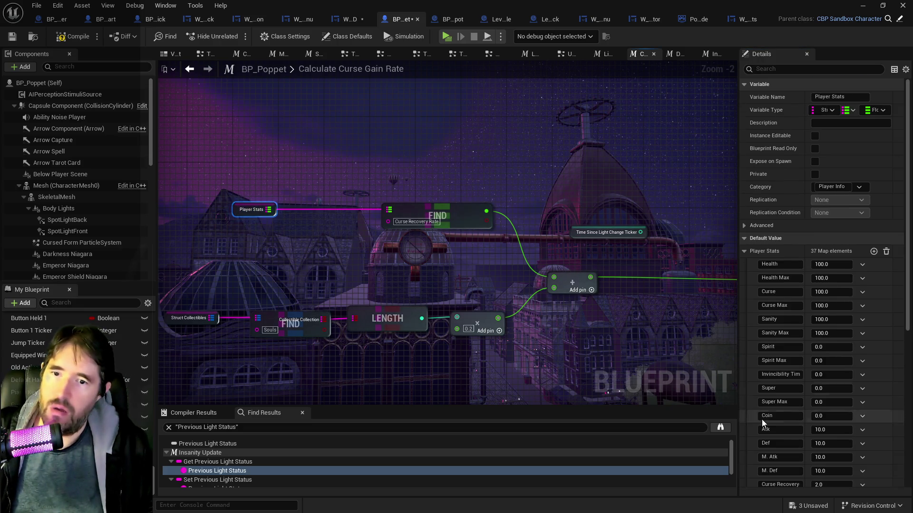
pyautogui.scroll(-8, 762, 424)
pyautogui.scroll(8, 861, 240)
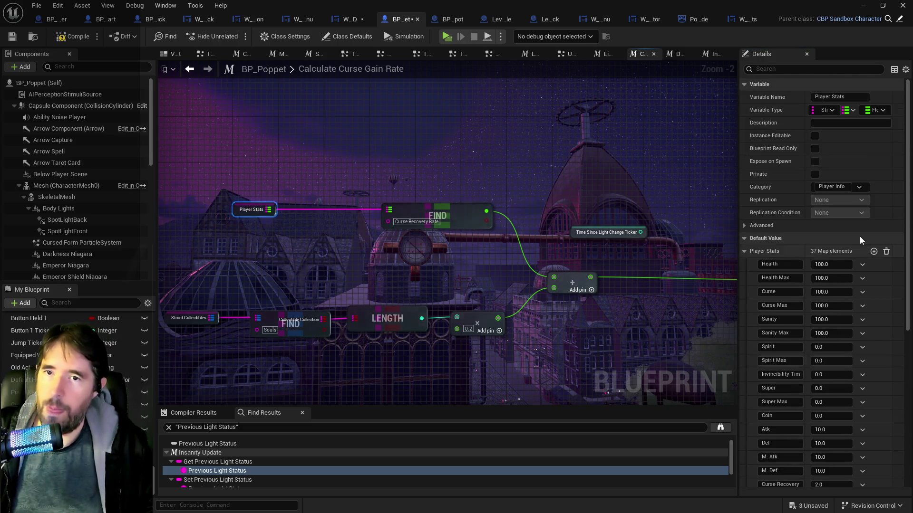
pyautogui.scroll(-10, 825, 334)
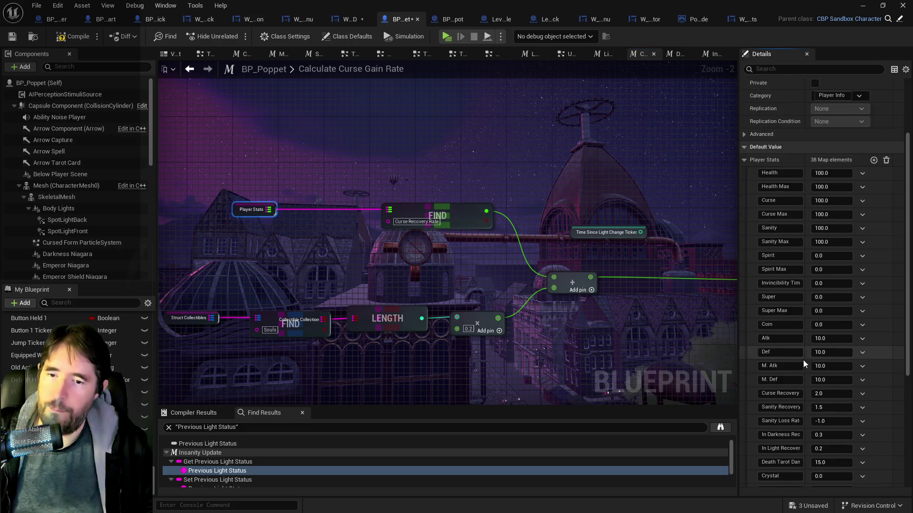
pyautogui.click(765, 480)
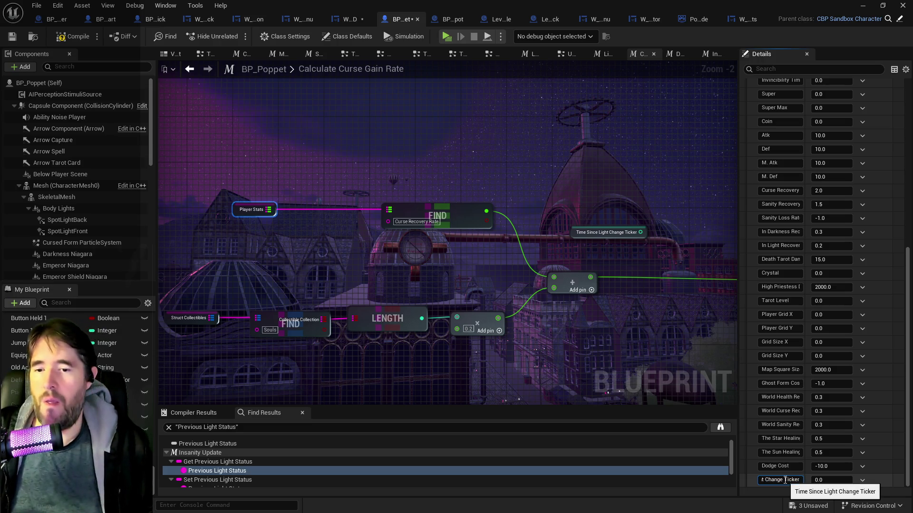
# Step: Compile and save BP_Poppet
pyautogui.click(680, 150)
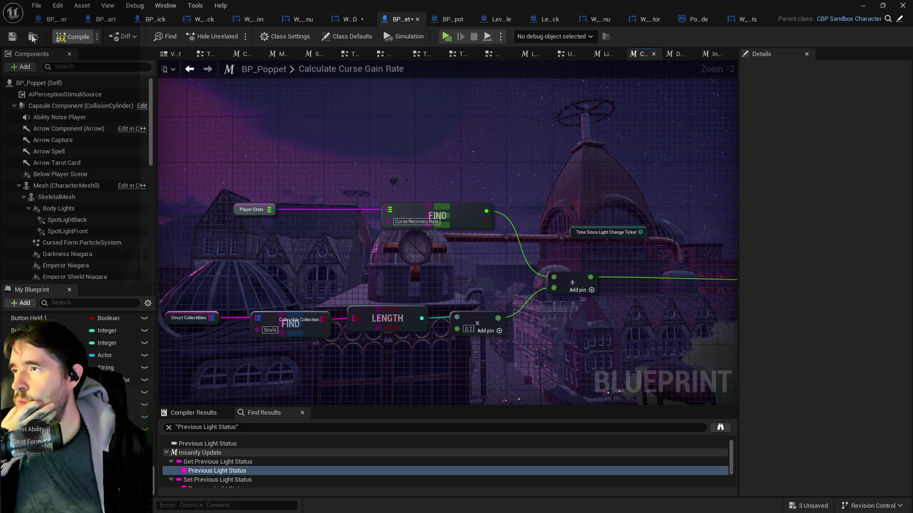
pyautogui.click(10, 41)
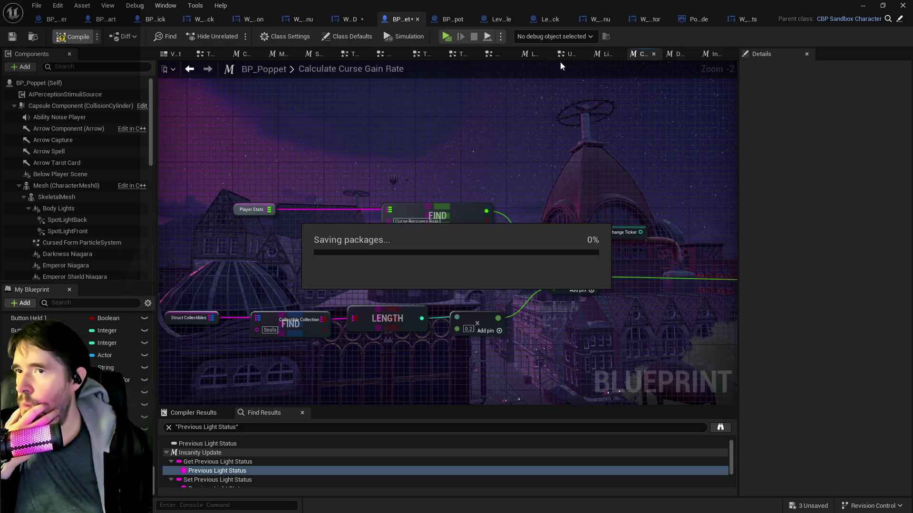
pyautogui.click(606, 56)
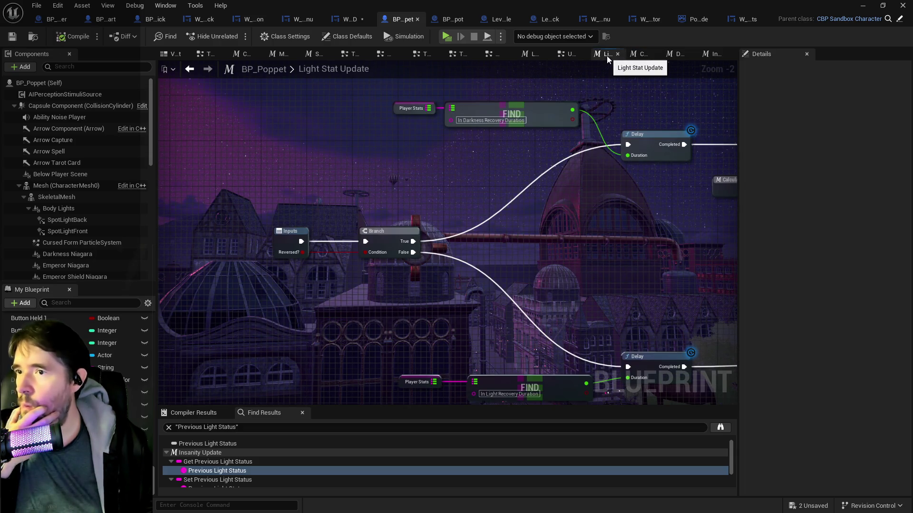
# Step: Browse the graph tabs, close the Weapon Equip Graph, and bring up Insanity Update
pyautogui.click(565, 56)
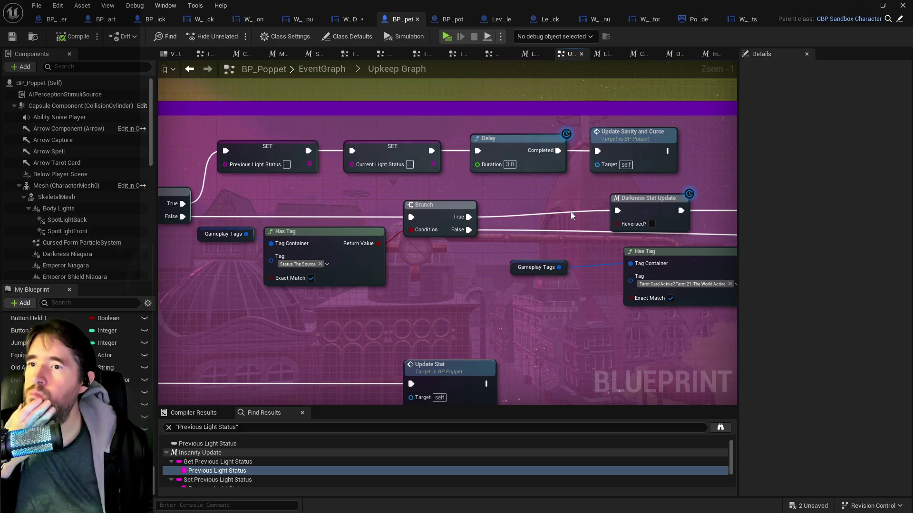
pyautogui.scroll(-3, 572, 216)
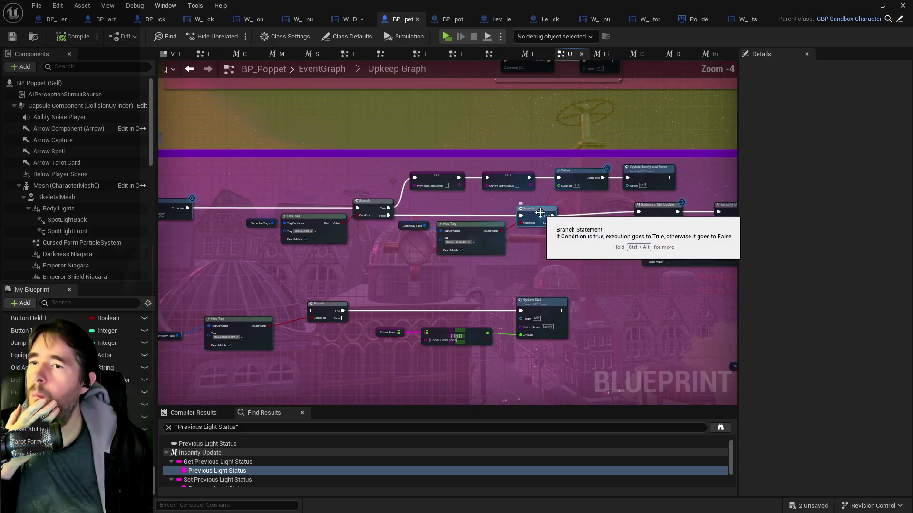
pyautogui.click(530, 55)
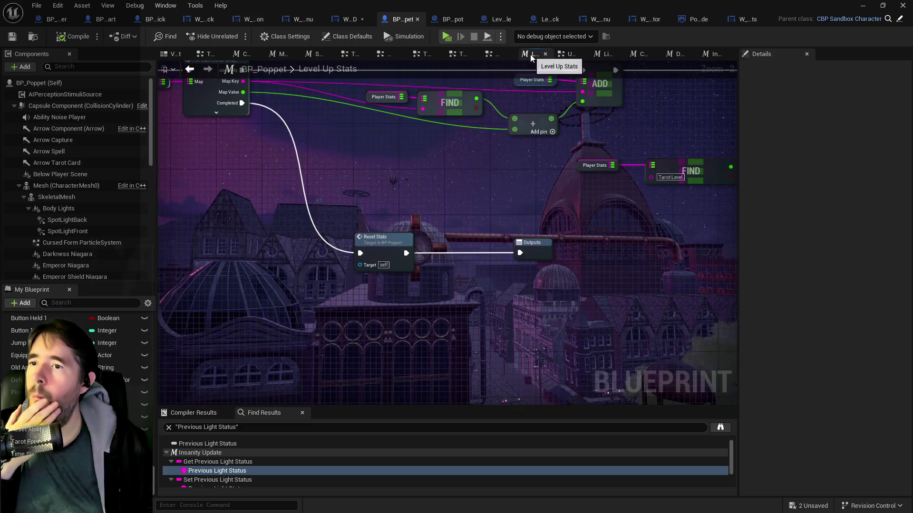
pyautogui.click(495, 55)
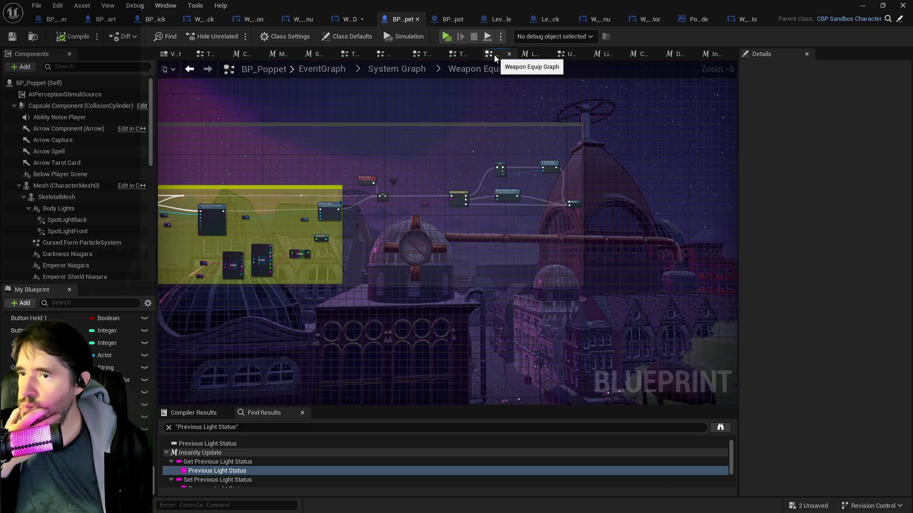
pyautogui.scroll(2, 485, 184)
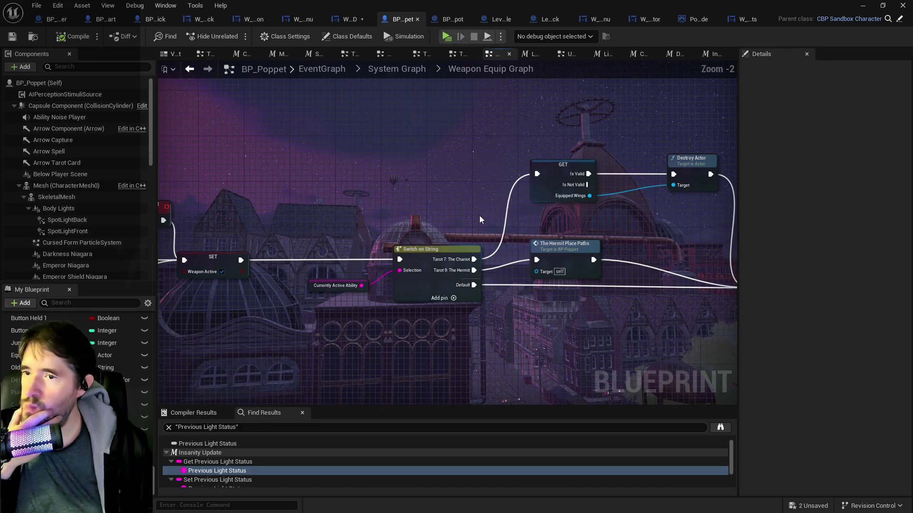
pyautogui.scroll(2, 479, 215)
pyautogui.click(455, 56)
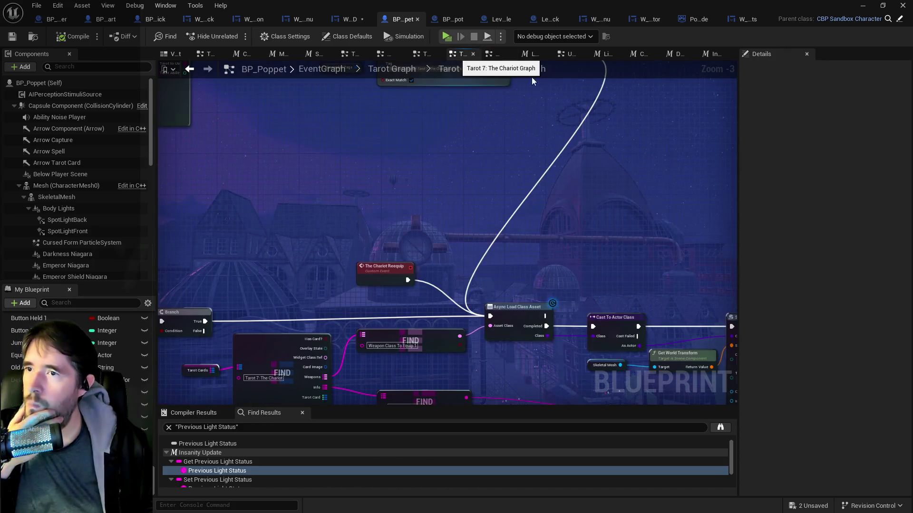
pyautogui.click(468, 56)
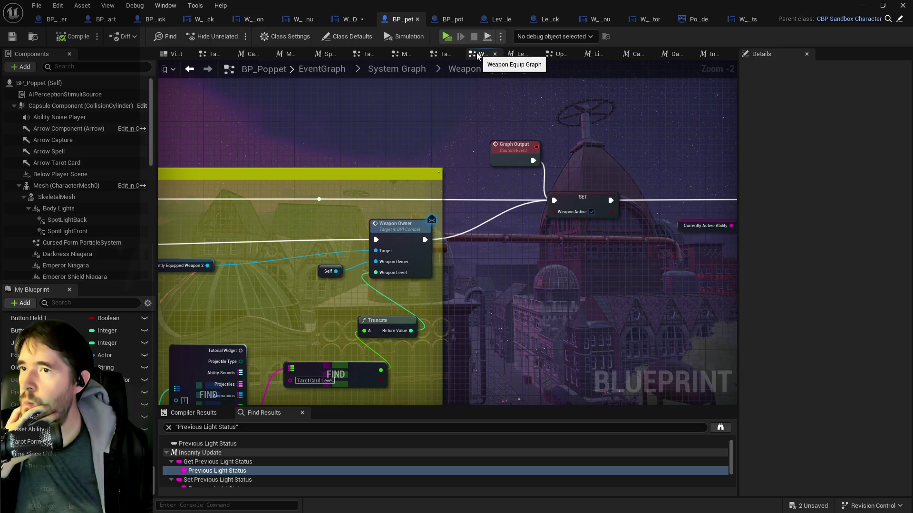
pyautogui.middleClick(477, 56)
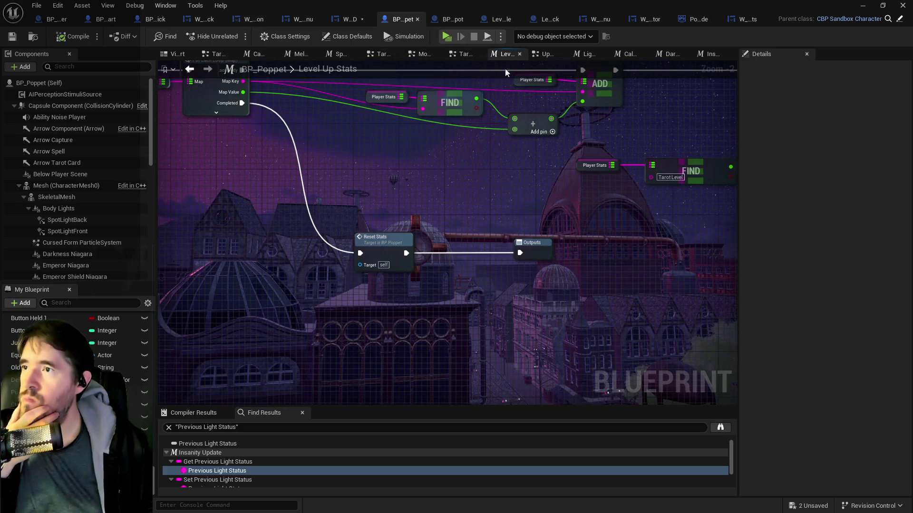
pyautogui.click(710, 56)
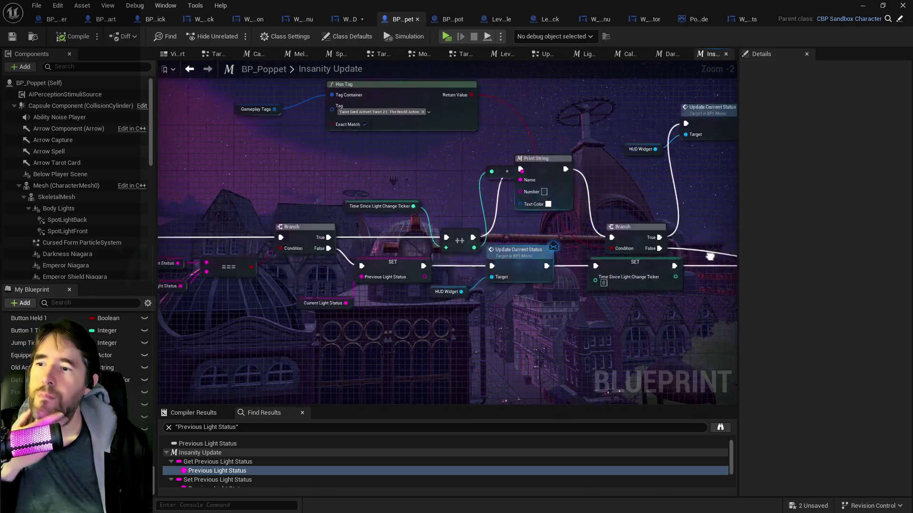
# Step: Add a Player Stats getter above the Branch, deleting the extra self-target Player Stats node
pyautogui.rightClick(283, 194)
pyautogui.write('get player stat')
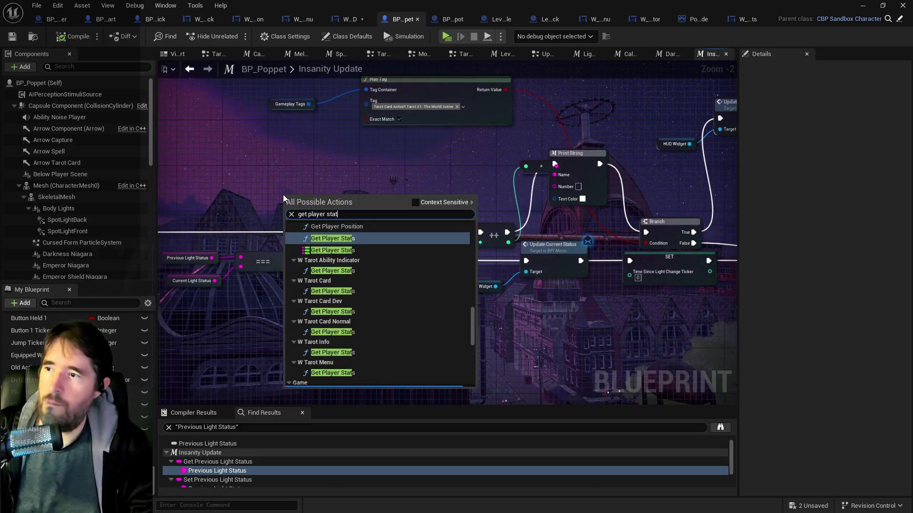
pyautogui.click(333, 250)
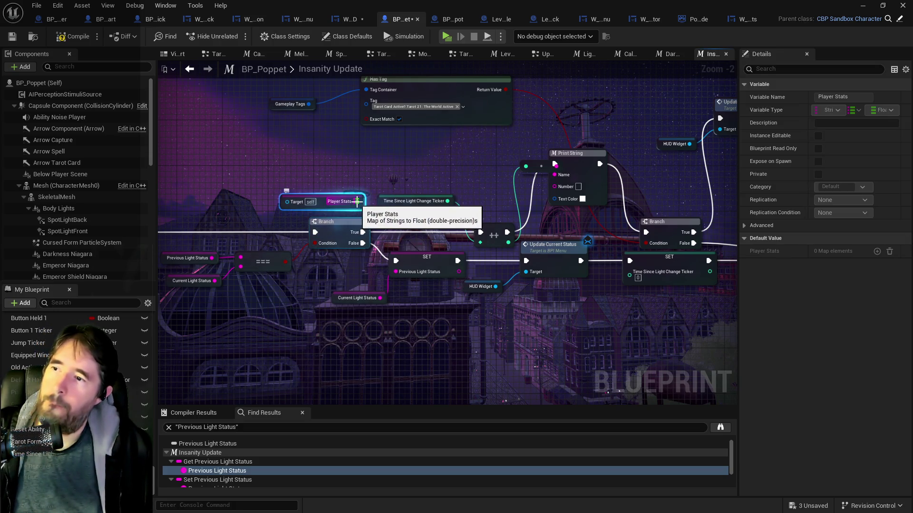
pyautogui.moveTo(329, 203); pyautogui.dragTo(329, 169)
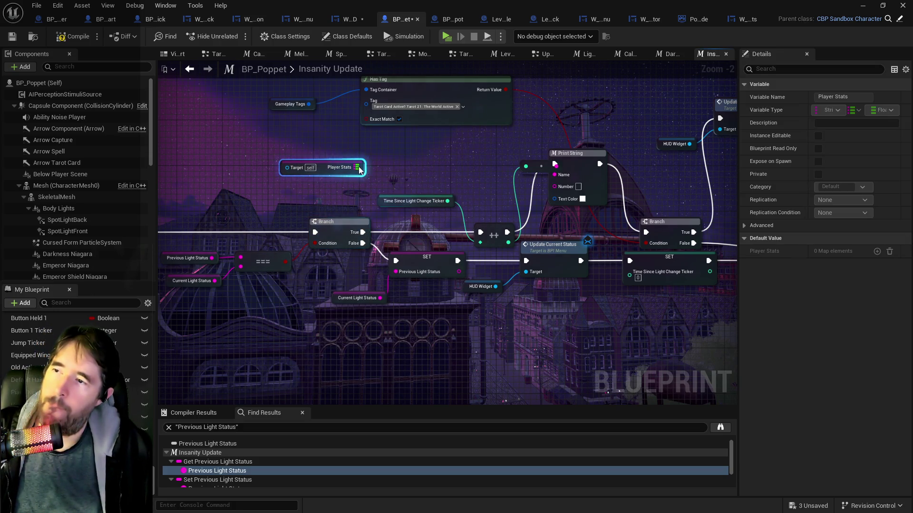
pyautogui.rightClick(305, 188)
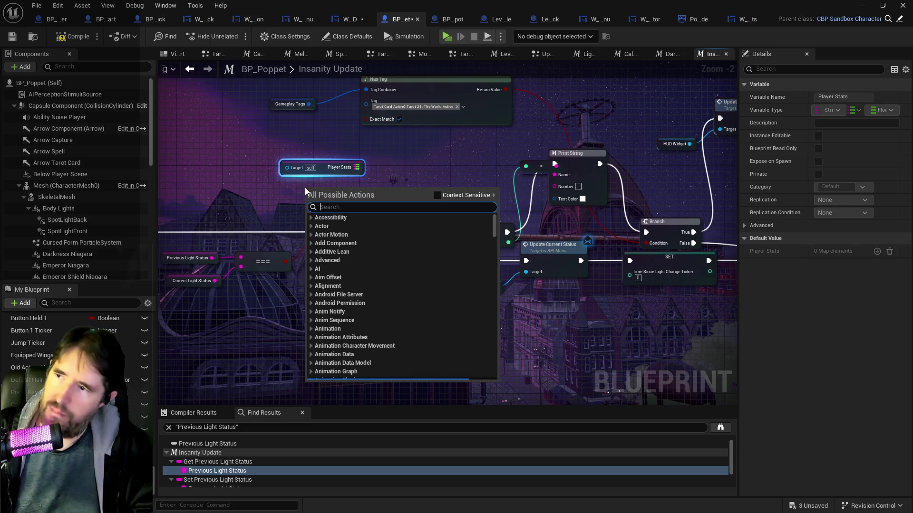
pyautogui.write('g')
pyautogui.press('BackSpace')
pyautogui.write('player stats')
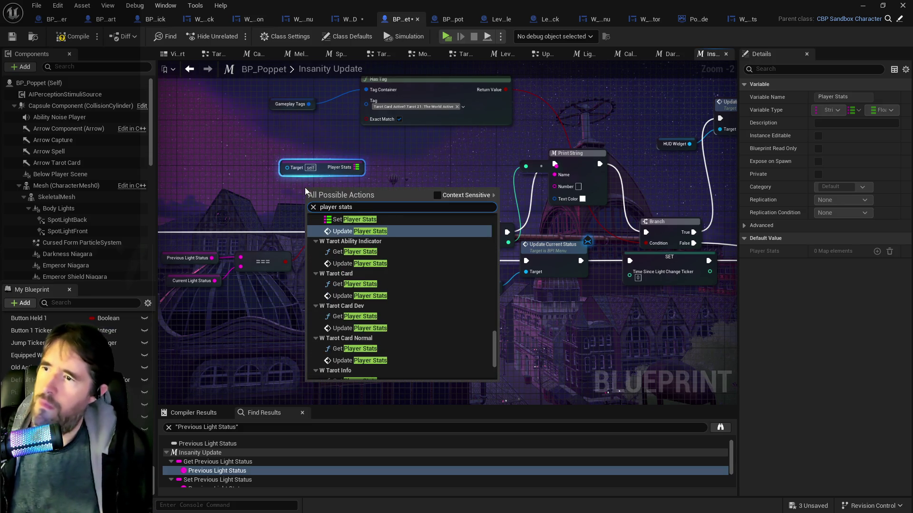
pyautogui.click(438, 194)
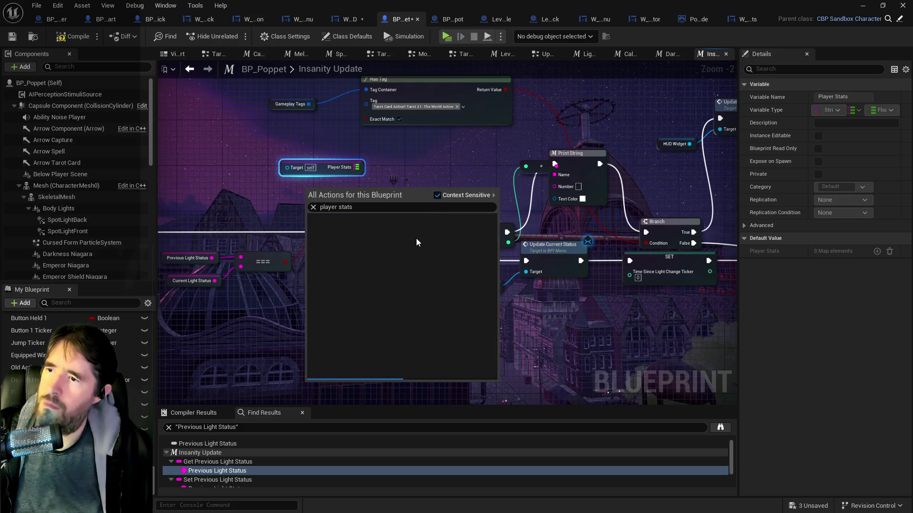
pyautogui.click(355, 342)
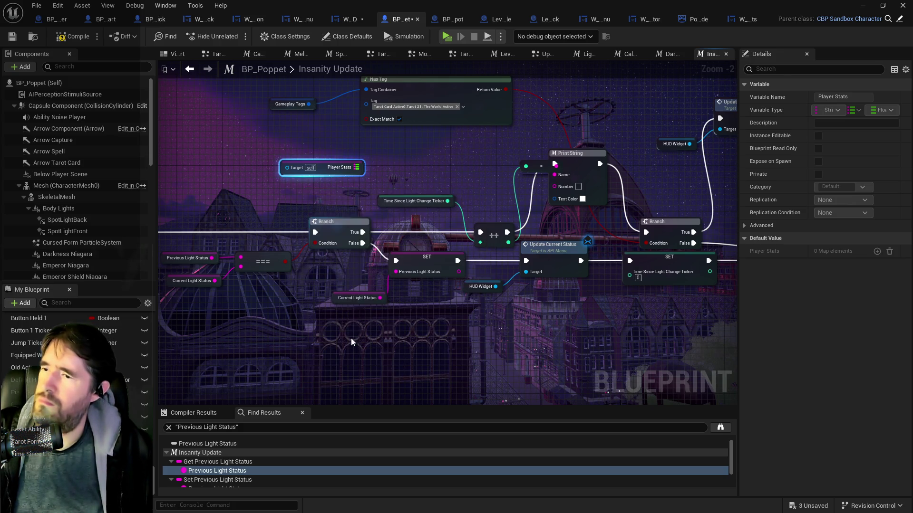
pyautogui.moveTo(266, 146)
pyautogui.mouseDown()
pyautogui.moveTo(352, 184)
pyautogui.moveTo(369, 163)
pyautogui.mouseUp()
pyautogui.press('Delete')
# Step: Add a map FIND node on Player Stats keyed to Time Since Light Change Ticker
pyautogui.click(321, 190)
pyautogui.write('find')
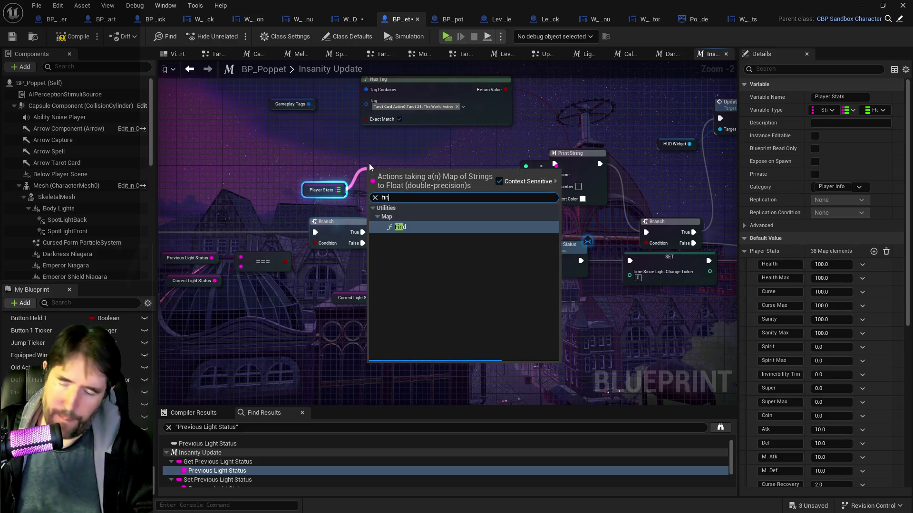
pyautogui.press('Return')
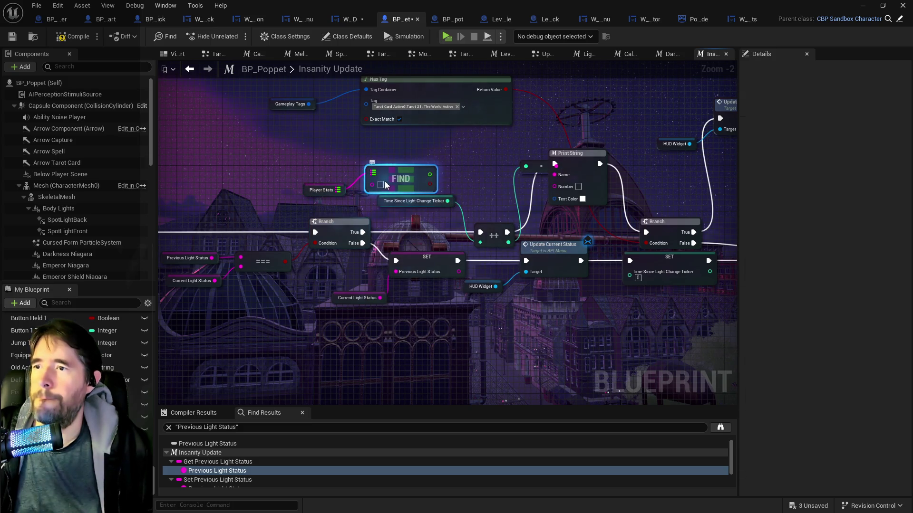
pyautogui.click(380, 185)
pyautogui.write('Time Since Light Change Ticker')
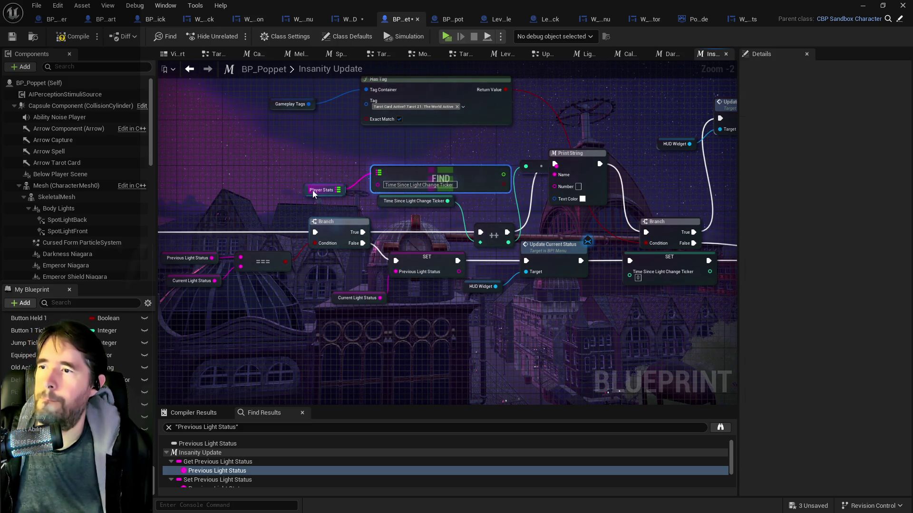
pyautogui.moveTo(310, 193); pyautogui.dragTo(303, 175)
# Step: Add an increment node after FIND and shift the Insanity Update node chain left
pyautogui.moveTo(433, 186); pyautogui.dragTo(433, 185)
pyautogui.moveTo(502, 176)
pyautogui.mouseDown()
pyautogui.moveTo(406, 170)
pyautogui.moveTo(446, 177)
pyautogui.mouseUp()
pyautogui.write('inc')
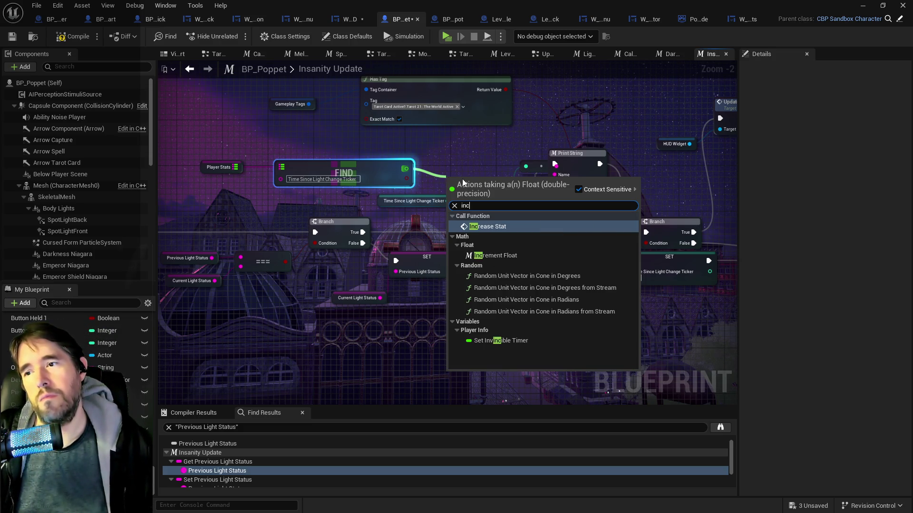
pyautogui.click(483, 253)
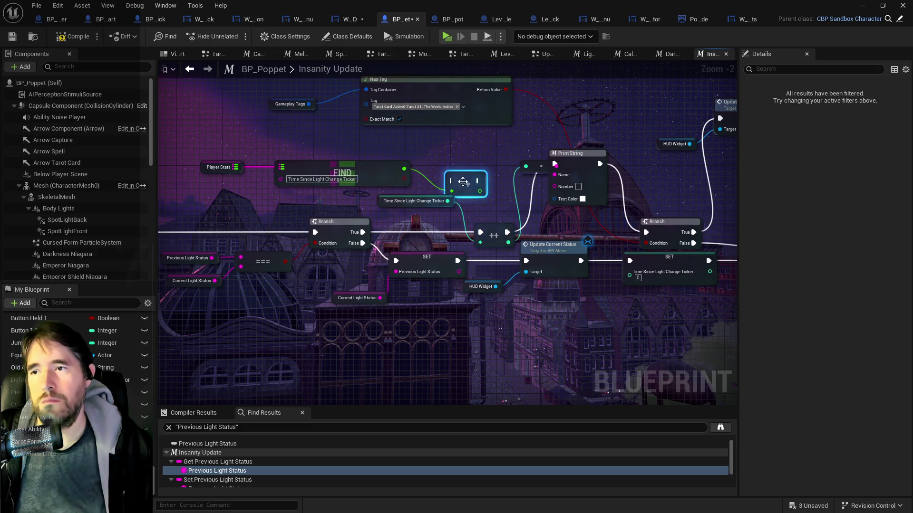
pyautogui.moveTo(459, 184)
pyautogui.mouseDown()
pyautogui.moveTo(487, 201)
pyautogui.moveTo(460, 159)
pyautogui.mouseUp()
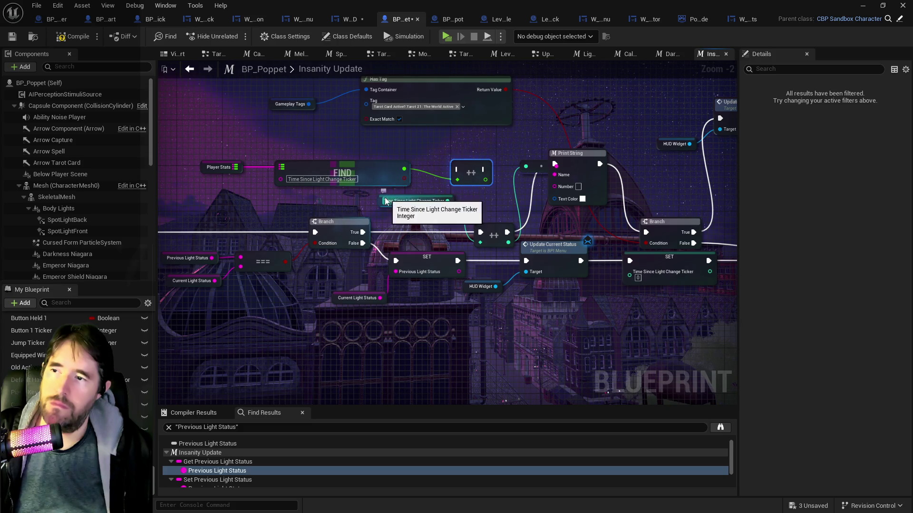
pyautogui.moveTo(386, 198); pyautogui.dragTo(390, 233)
pyautogui.scroll(-3, 333, 214)
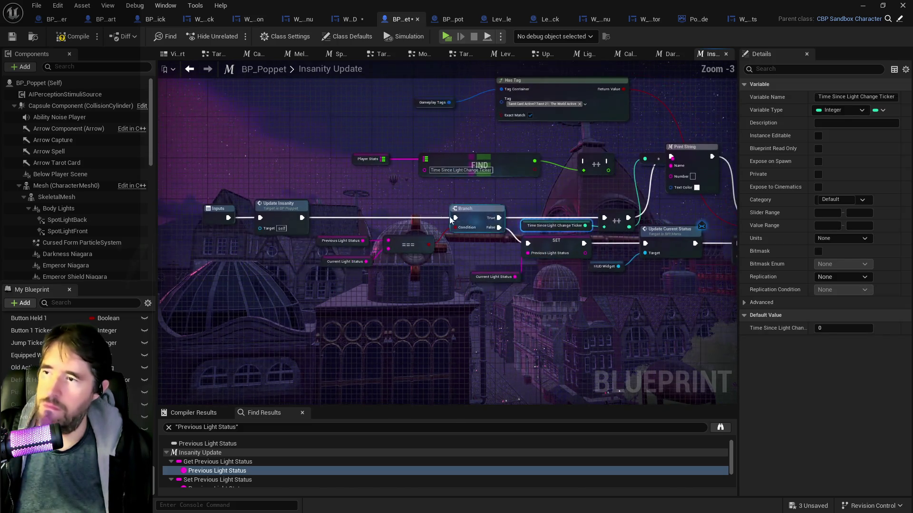
pyautogui.moveTo(292, 202)
pyautogui.mouseDown()
pyautogui.moveTo(508, 285)
pyautogui.moveTo(530, 253)
pyautogui.mouseUp()
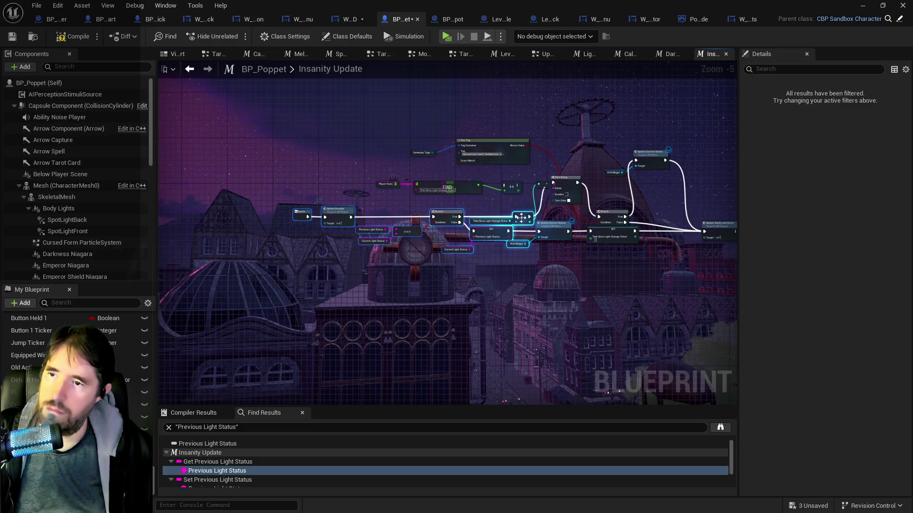
pyautogui.moveTo(521, 217); pyautogui.dragTo(472, 224)
pyautogui.scroll(3, 437, 198)
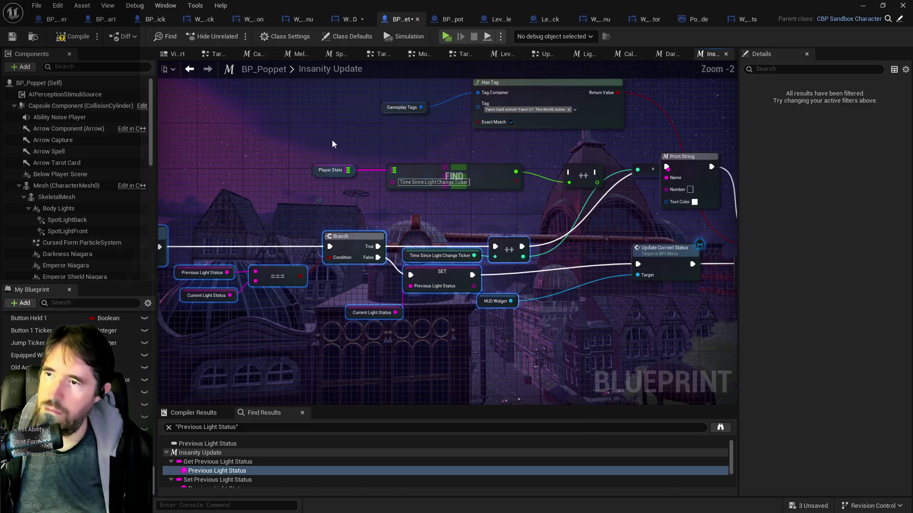
pyautogui.click(417, 172)
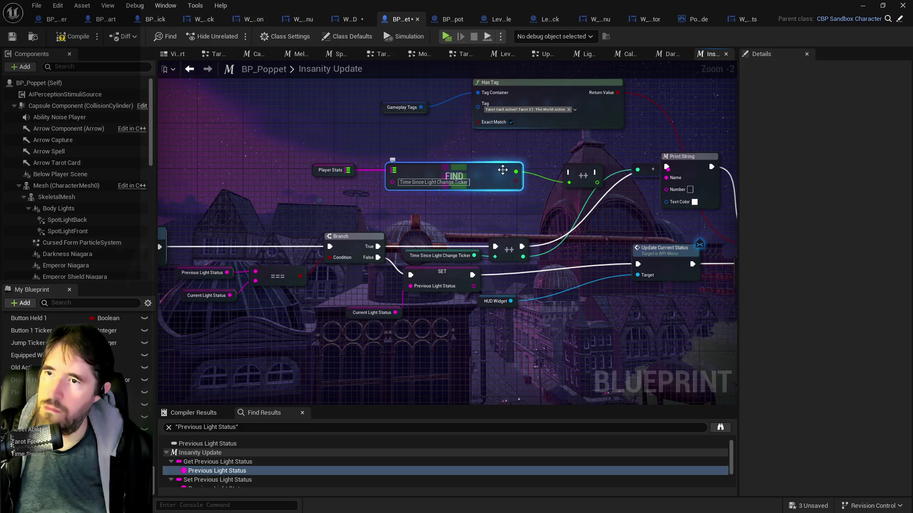
# Step: Feed FIND's result into an Add node adding 1.0 and realign Player Stats, FIND and Add
pyautogui.moveTo(515, 172); pyautogui.dragTo(541, 196)
pyautogui.write('add')
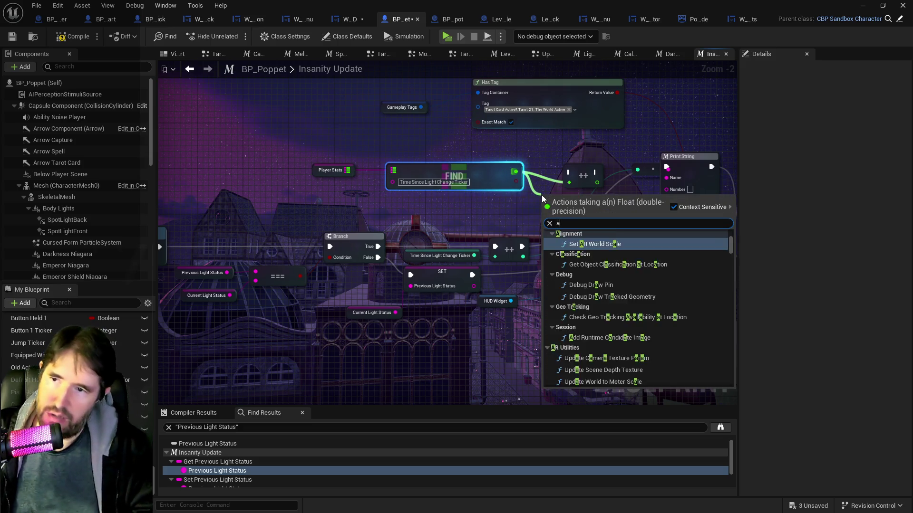
pyautogui.click(574, 305)
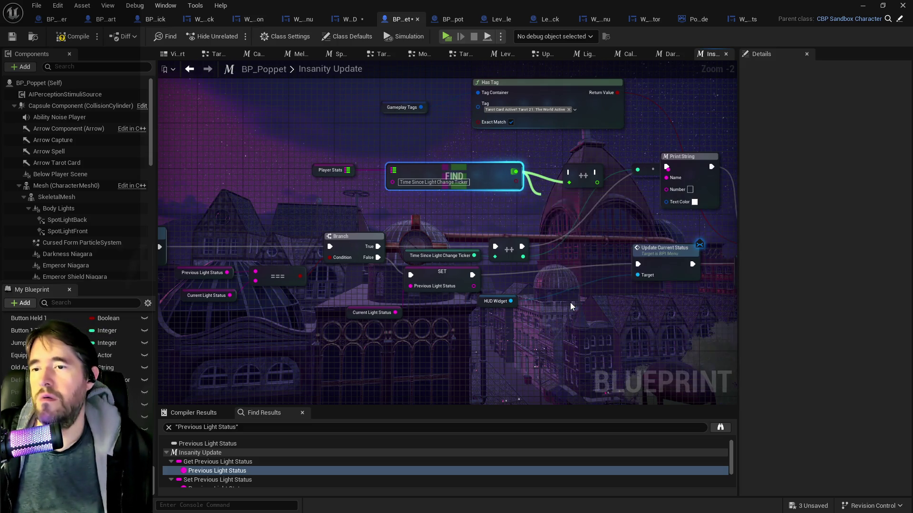
pyautogui.write('1')
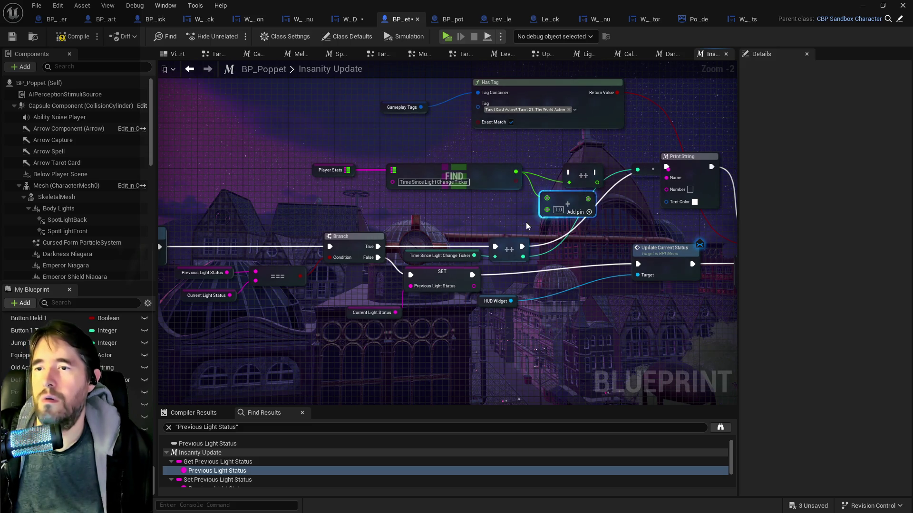
pyautogui.click(578, 176)
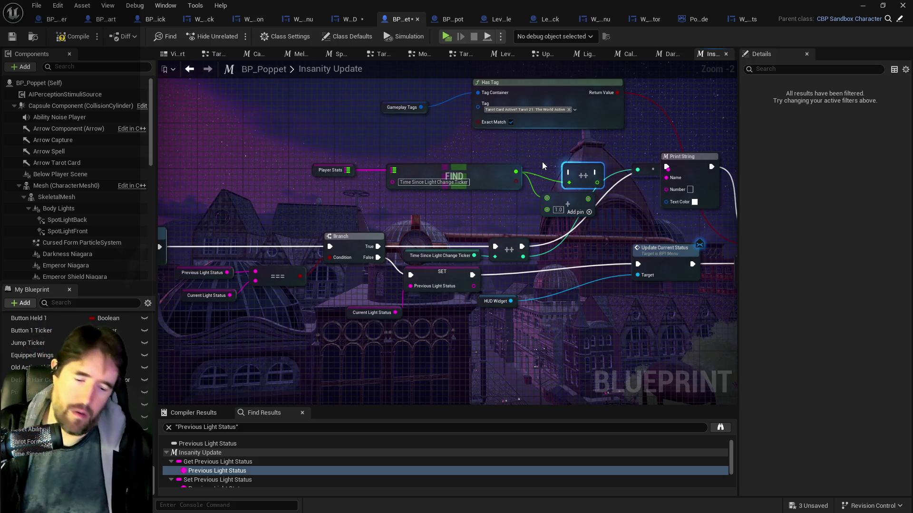
pyautogui.moveTo(542, 162)
pyautogui.mouseDown()
pyautogui.moveTo(367, 122)
pyautogui.moveTo(325, 145)
pyautogui.mouseUp()
pyautogui.moveTo(443, 169); pyautogui.dragTo(391, 192)
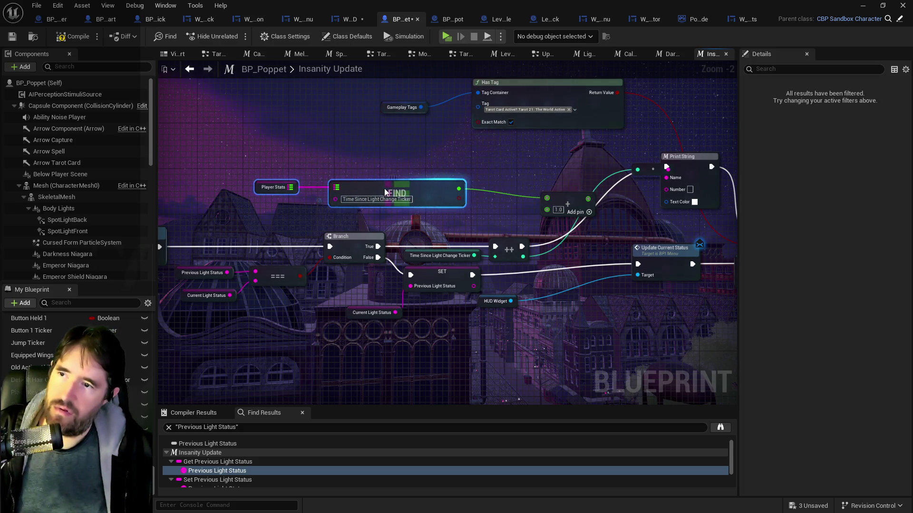
pyautogui.moveTo(562, 200); pyautogui.dragTo(539, 188)
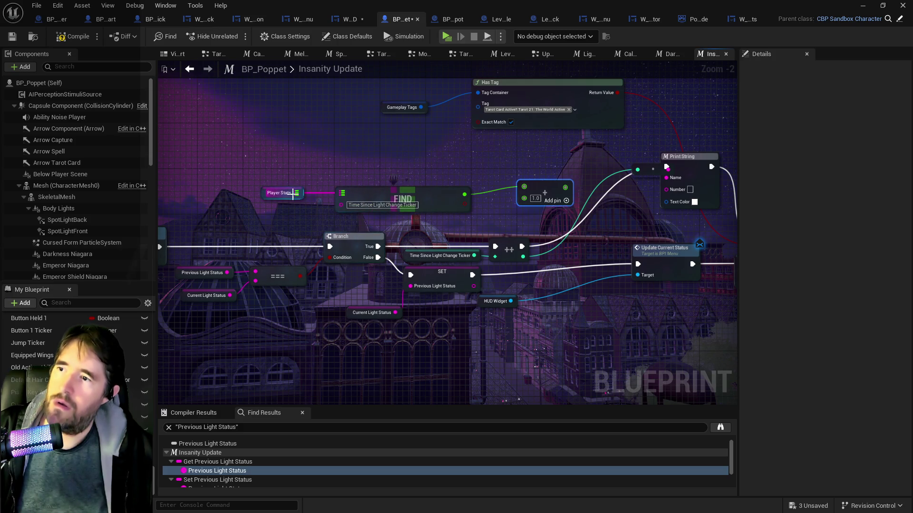
# Step: Add a map ADD node on Player Stats keyed Time Since Light Change Ticker with value 1.0
pyautogui.moveTo(293, 194); pyautogui.dragTo(363, 152)
pyautogui.write('add')
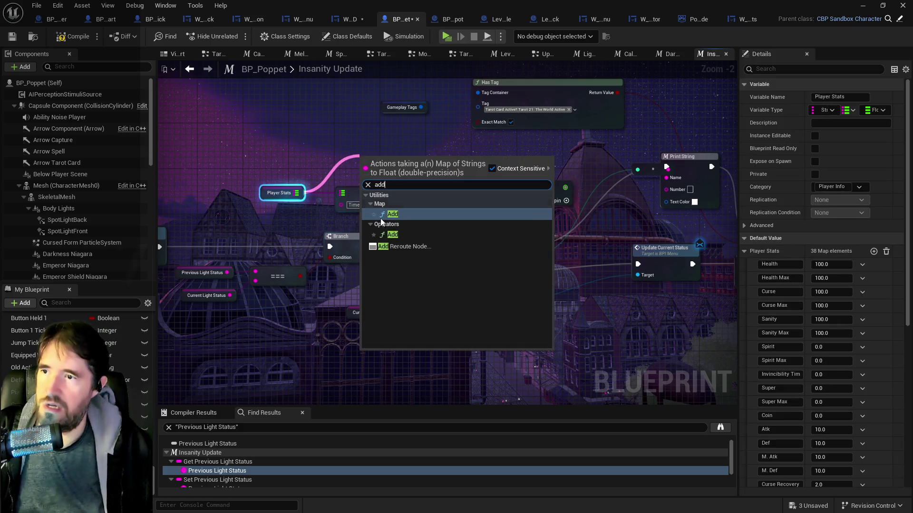
pyautogui.click(389, 215)
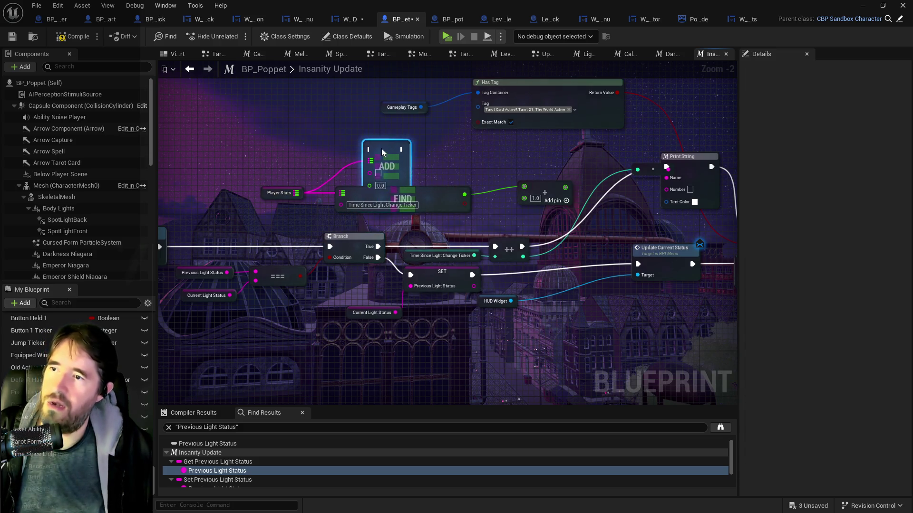
pyautogui.click(376, 205)
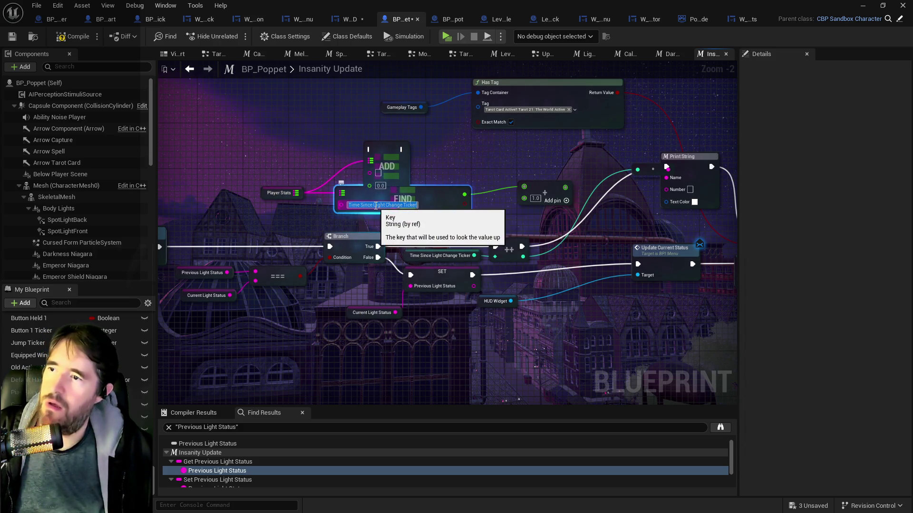
pyautogui.hotkey('ctrl', 'c')
pyautogui.click(378, 172)
pyautogui.hotkey('ctrl', 'v')
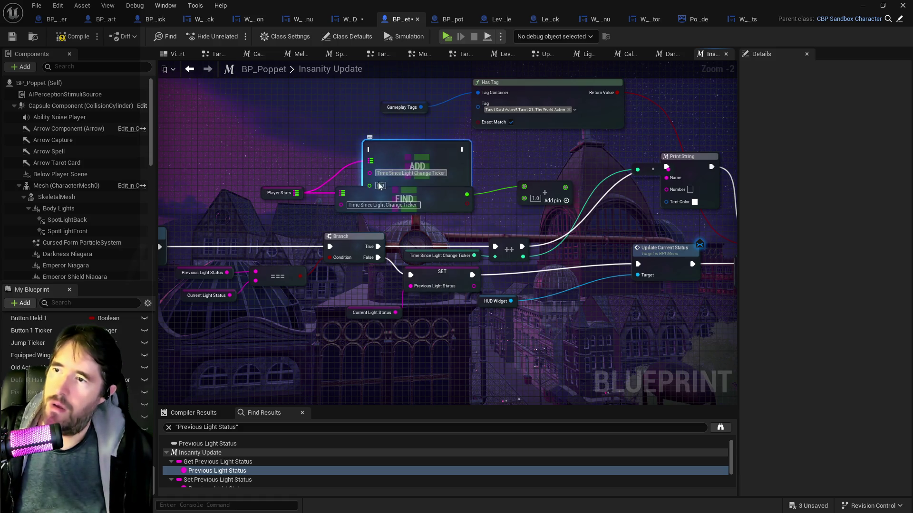
pyautogui.write('1')
pyautogui.moveTo(449, 207); pyautogui.dragTo(469, 220)
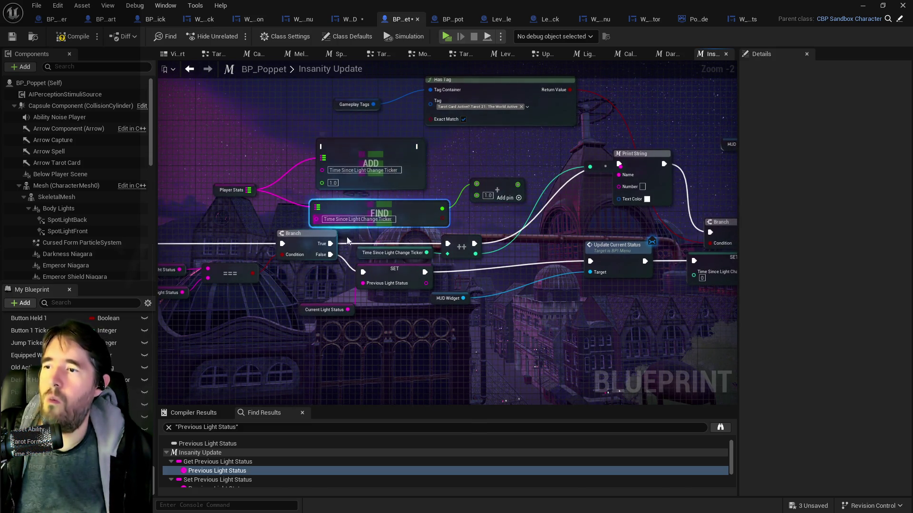
# Step: Wire Branch True through ADD into Print String, feed FIND's value to it, and delete the leftover node
pyautogui.moveTo(329, 245)
pyautogui.mouseDown()
pyautogui.moveTo(306, 189)
pyautogui.moveTo(322, 147)
pyautogui.mouseUp()
pyautogui.moveTo(417, 147)
pyautogui.mouseDown()
pyautogui.moveTo(476, 190)
pyautogui.moveTo(547, 199)
pyautogui.moveTo(623, 167)
pyautogui.moveTo(570, 190)
pyautogui.moveTo(554, 212)
pyautogui.mouseUp()
pyautogui.click(476, 176)
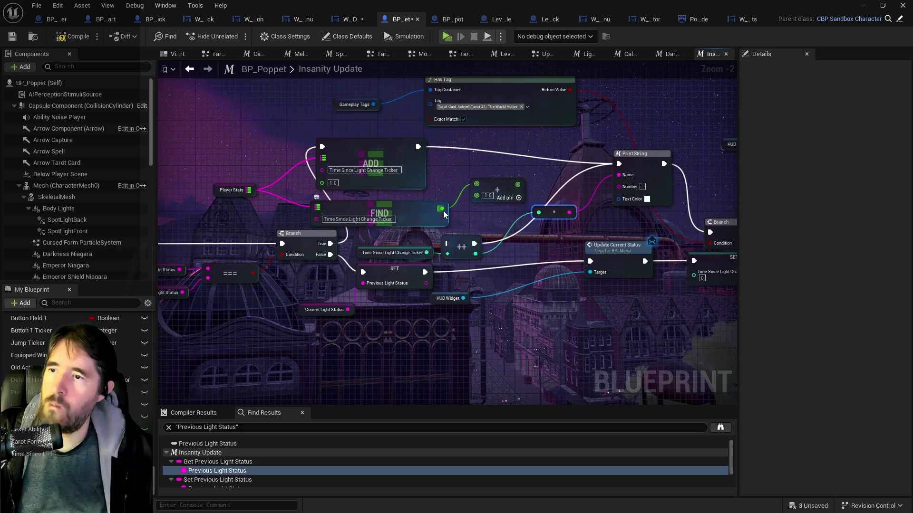
pyautogui.moveTo(443, 212); pyautogui.dragTo(571, 196)
pyautogui.moveTo(620, 178); pyautogui.dragTo(620, 176)
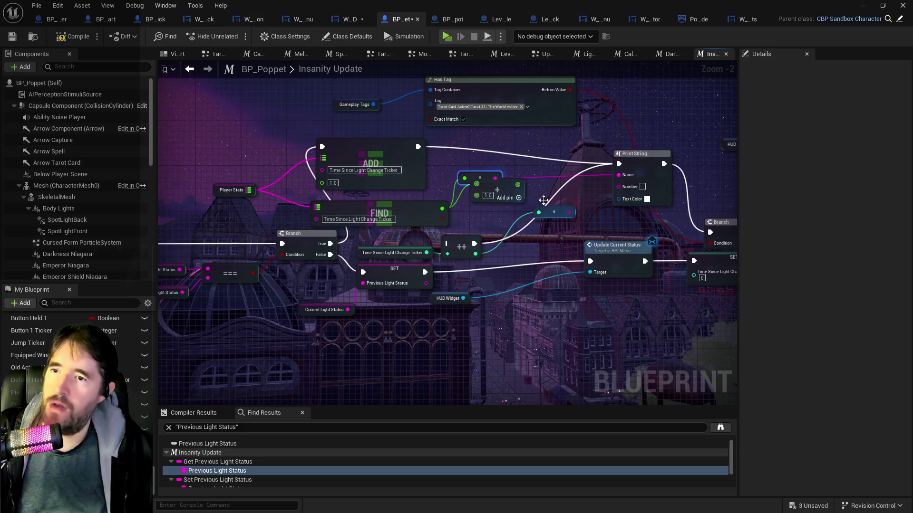
pyautogui.moveTo(506, 187); pyautogui.dragTo(503, 195)
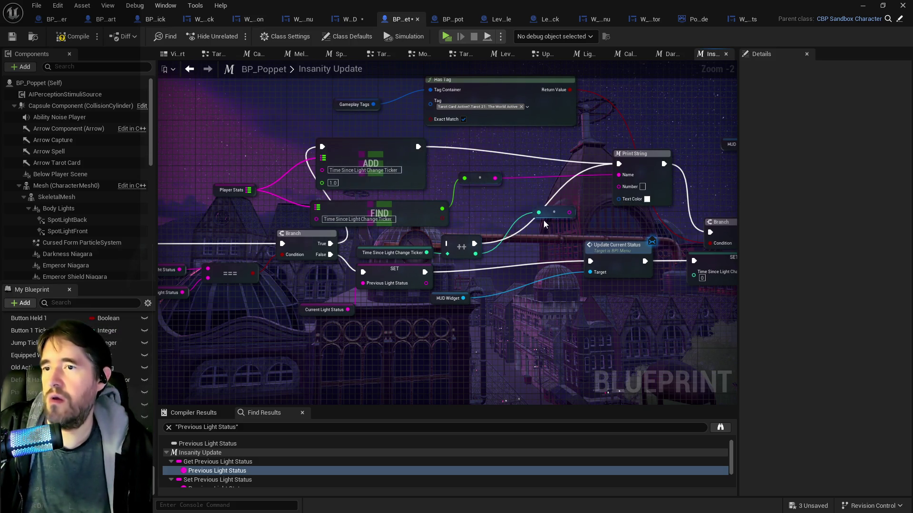
pyautogui.press('Delete')
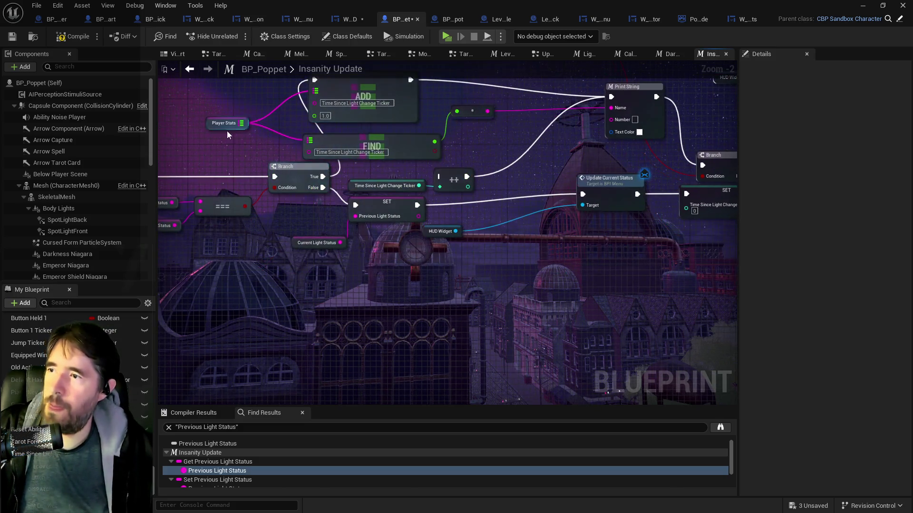
pyautogui.click(223, 123)
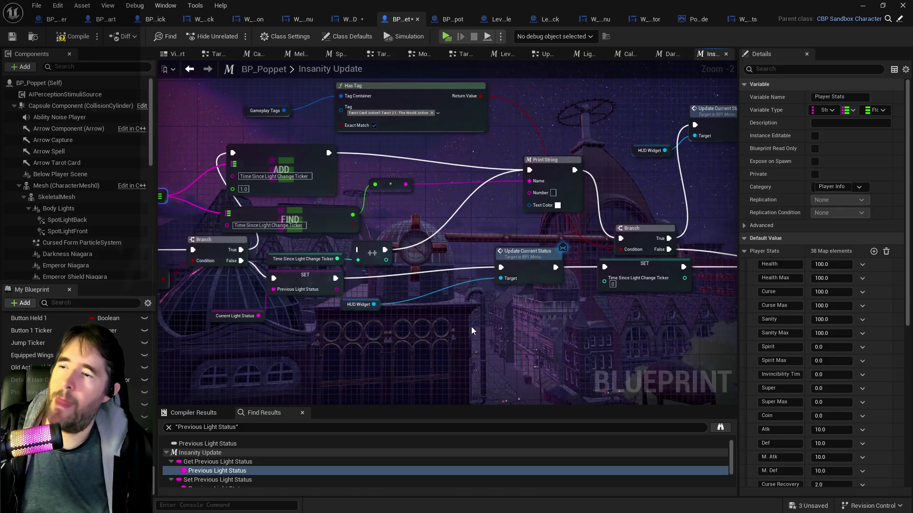
pyautogui.click(440, 310)
pyautogui.moveTo(504, 308)
pyautogui.mouseDown()
pyautogui.moveTo(629, 304)
pyautogui.moveTo(616, 301)
pyautogui.mouseUp()
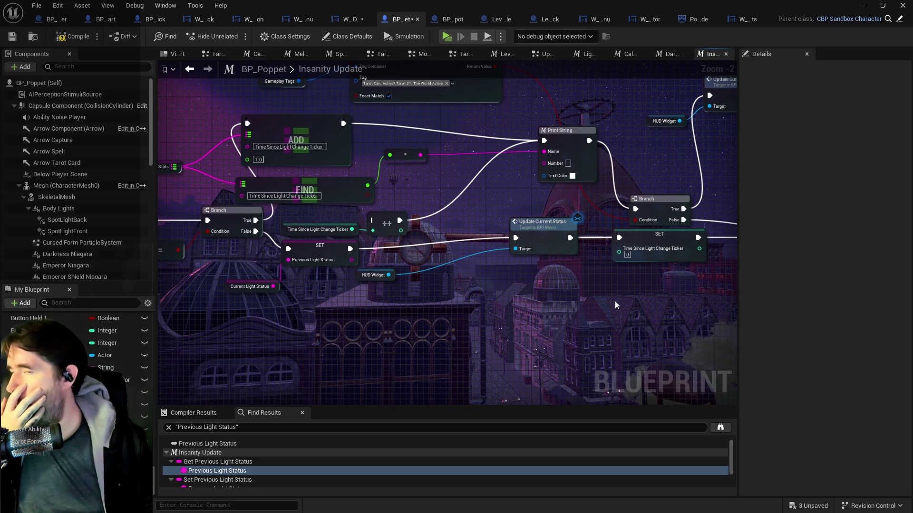
pyautogui.moveTo(615, 301)
pyautogui.mouseDown()
pyautogui.moveTo(512, 293)
pyautogui.moveTo(598, 291)
pyautogui.mouseUp()
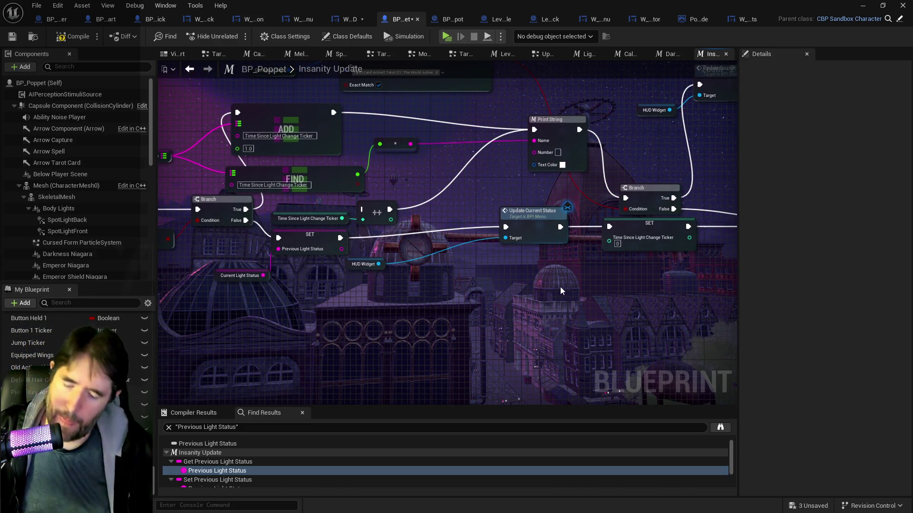
# Step: Paste a second Player Stats getter and browse its Map actions list
pyautogui.hotkey('ctrl', 'v')
pyautogui.moveTo(592, 292); pyautogui.dragTo(637, 292)
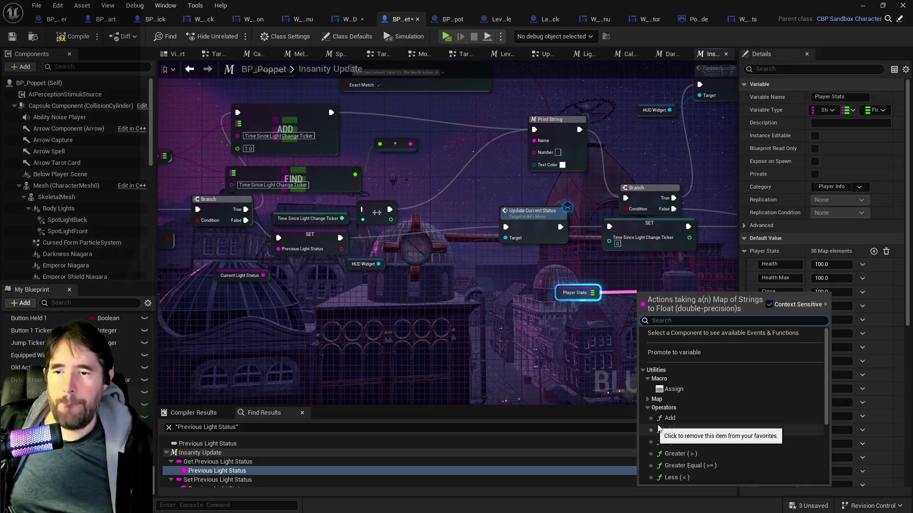
pyautogui.click(648, 399)
pyautogui.scroll(-3, 660, 406)
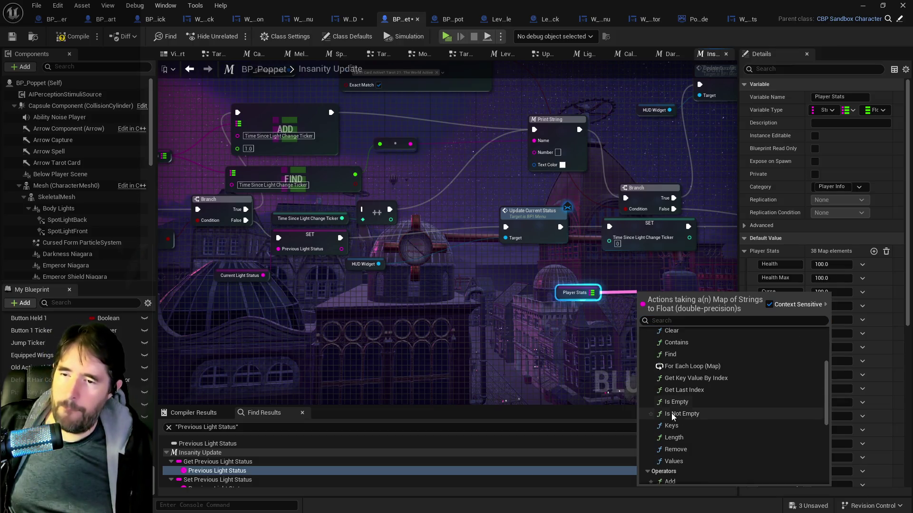
pyautogui.scroll(2, 671, 412)
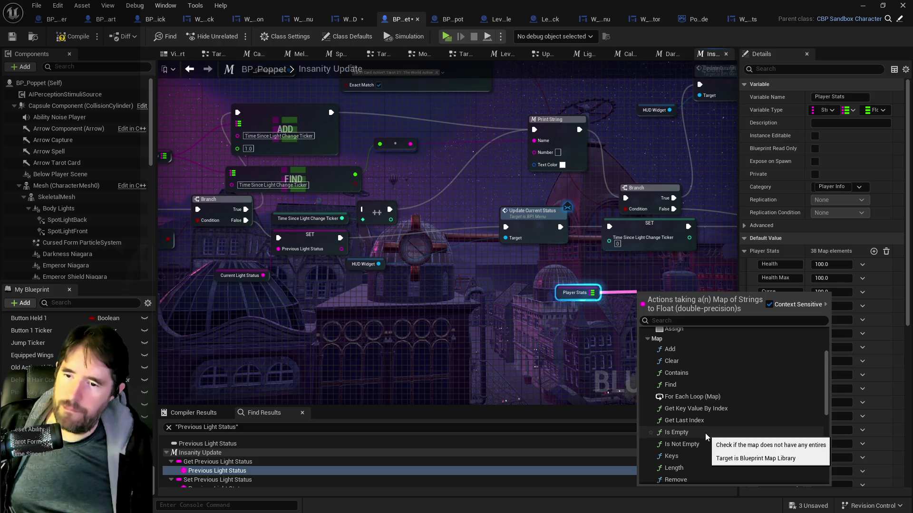
pyautogui.scroll(-3, 706, 433)
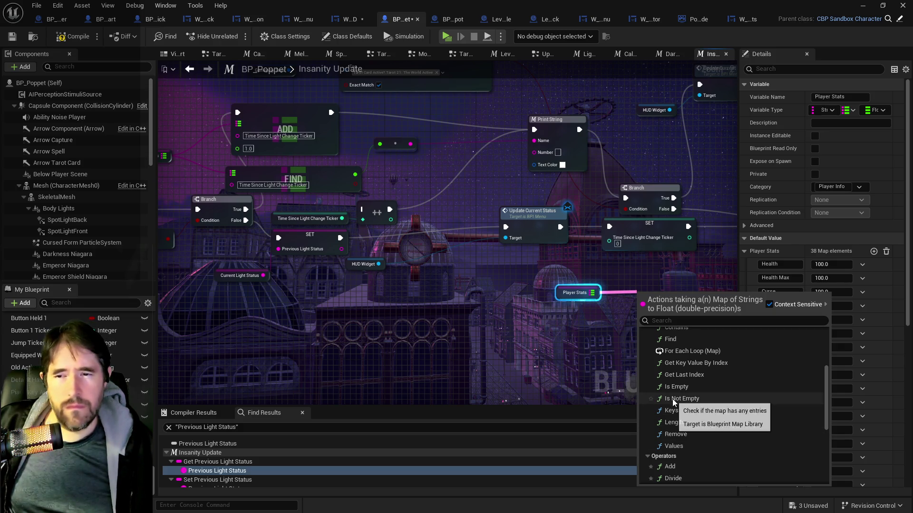
pyautogui.scroll(3, 672, 371)
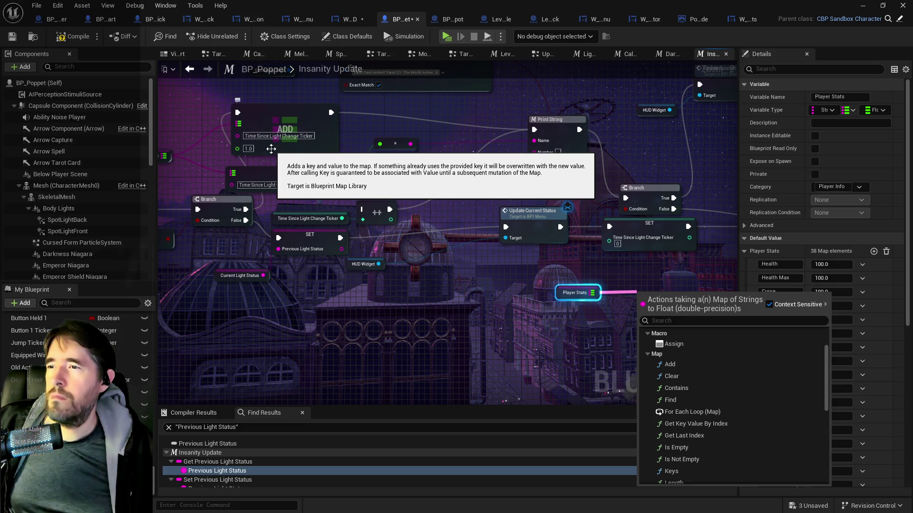
pyautogui.moveTo(274, 165); pyautogui.dragTo(340, 175)
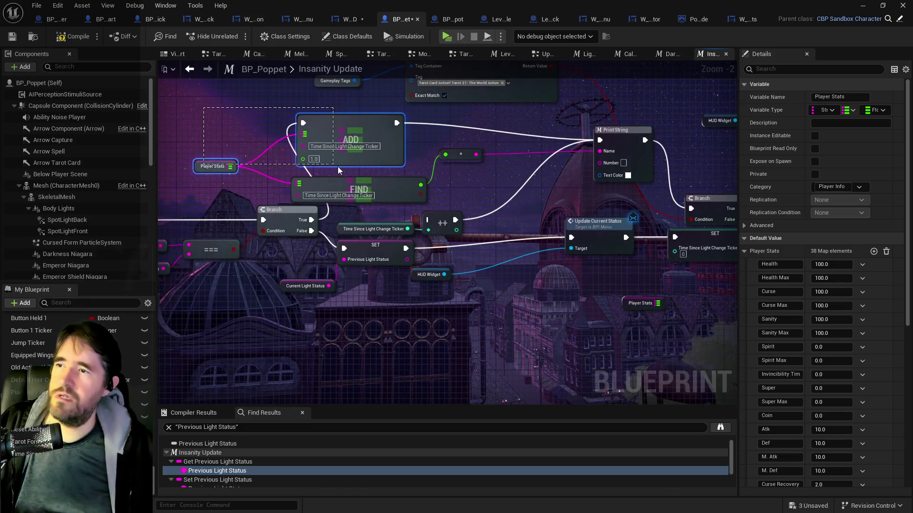
# Step: Paste a copy of ADD with a single Player Stats getter below the graph
pyautogui.moveTo(425, 202); pyautogui.dragTo(420, 269)
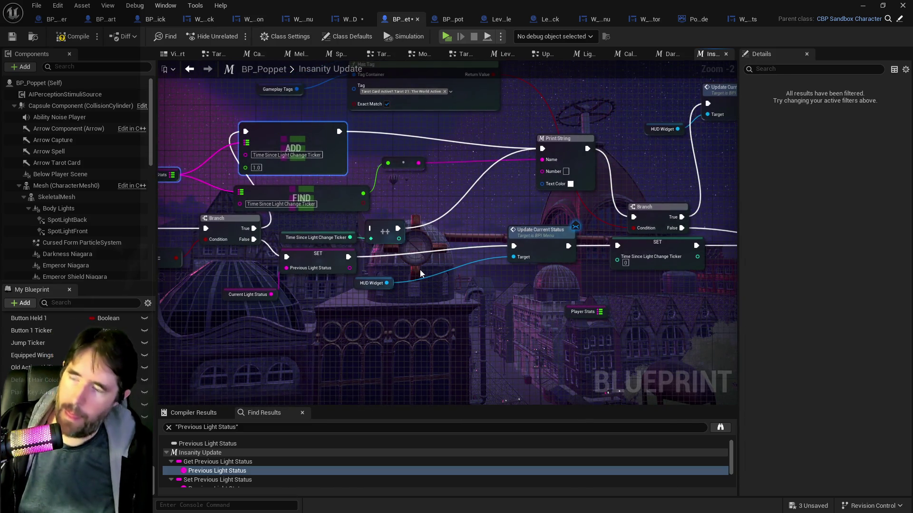
pyautogui.click(440, 330)
pyautogui.hotkey('ctrl', 'v')
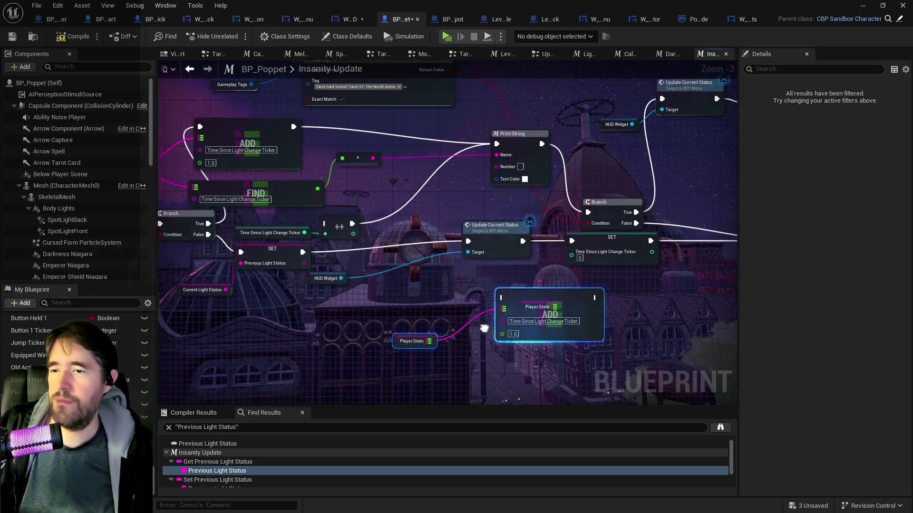
pyautogui.moveTo(493, 321); pyautogui.dragTo(492, 293)
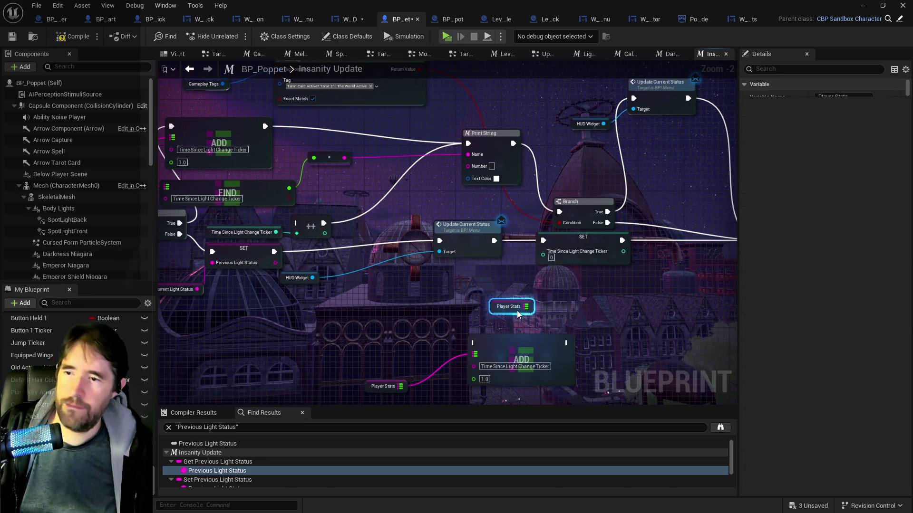
pyautogui.click(517, 310)
pyautogui.press('Delete')
pyautogui.moveTo(369, 383); pyautogui.dragTo(379, 355)
pyautogui.moveTo(495, 357); pyautogui.dragTo(512, 329)
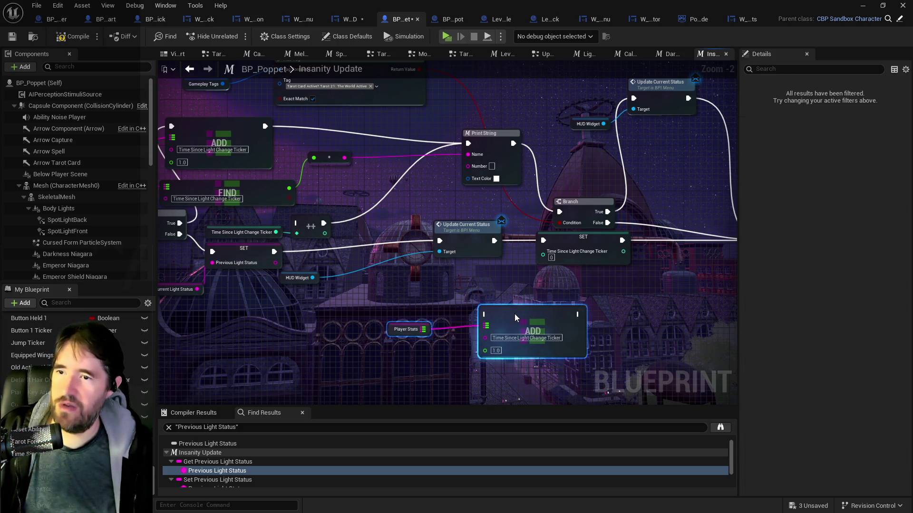
# Step: Wire the ADD copy between Update Current Status and Update Sanity and Curse, replacing the SET node
pyautogui.moveTo(363, 245)
pyautogui.mouseDown()
pyautogui.moveTo(346, 297)
pyautogui.moveTo(360, 325)
pyautogui.mouseUp()
pyautogui.moveTo(453, 319)
pyautogui.mouseDown()
pyautogui.moveTo(523, 316)
pyautogui.moveTo(639, 245)
pyautogui.mouseUp()
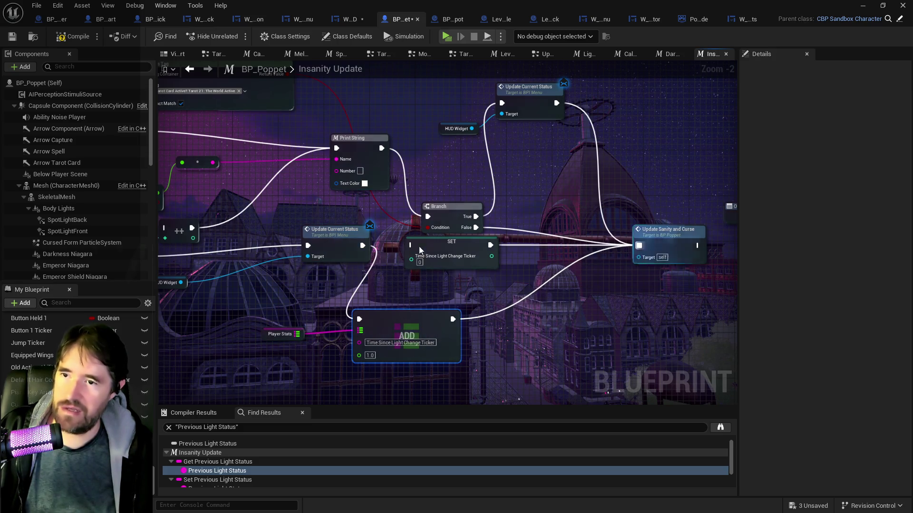
pyautogui.click(425, 248)
pyautogui.press('Delete')
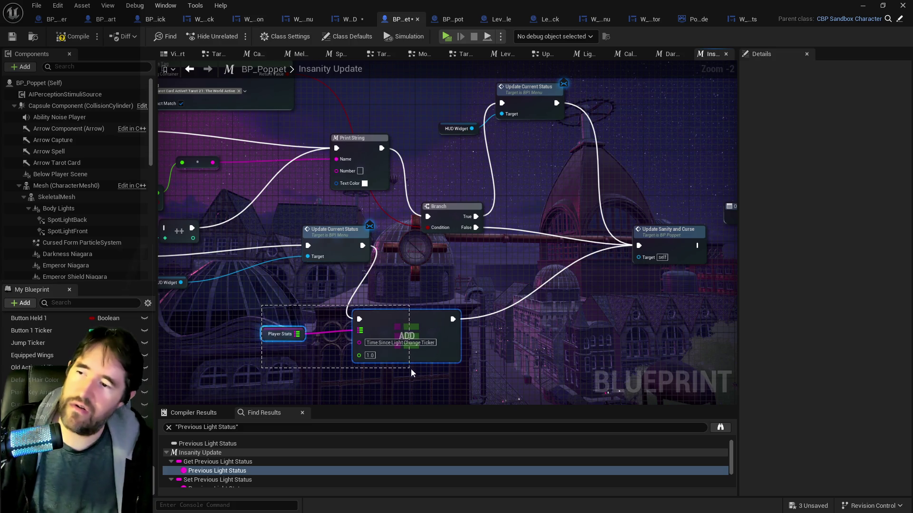
pyautogui.moveTo(411, 369); pyautogui.dragTo(412, 370)
pyautogui.moveTo(262, 286)
pyautogui.mouseDown()
pyautogui.moveTo(418, 342)
pyautogui.moveTo(520, 257)
pyautogui.mouseUp()
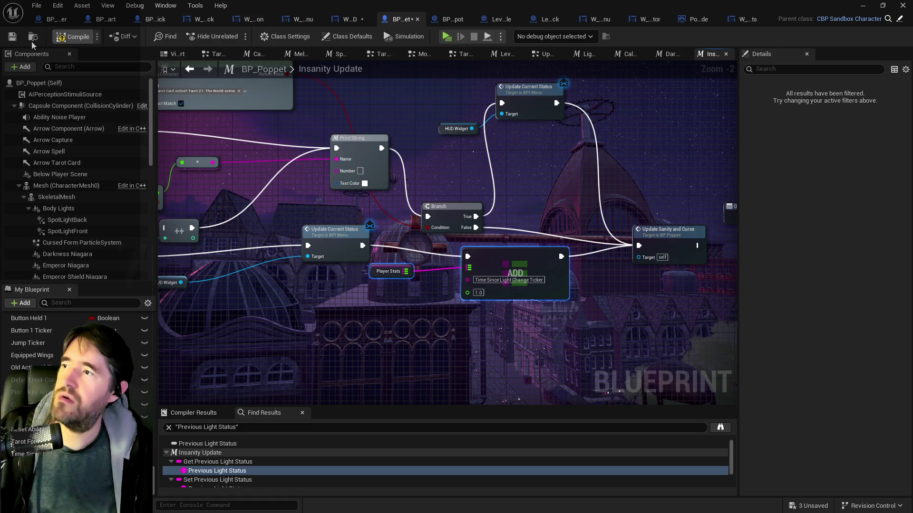
# Step: Compile and save BP_Poppet
pyautogui.click(8, 40)
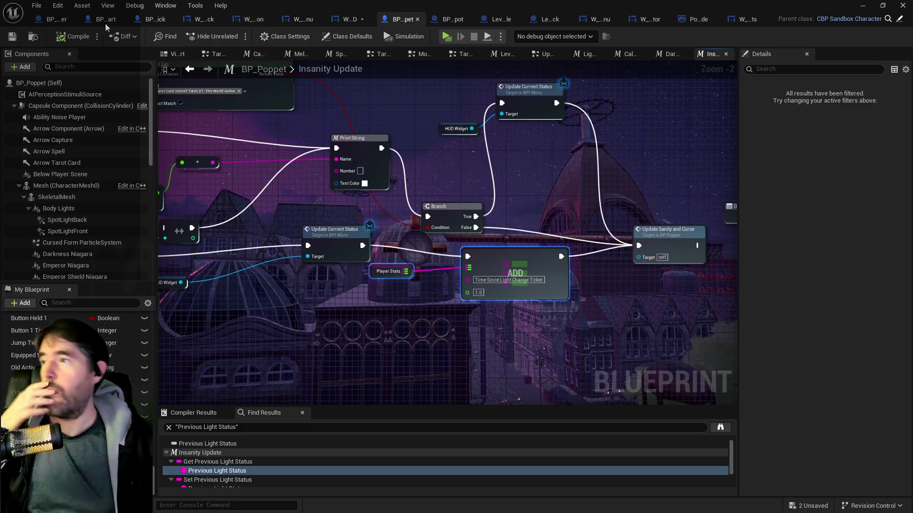
pyautogui.press('F7')
pyautogui.click(344, 21)
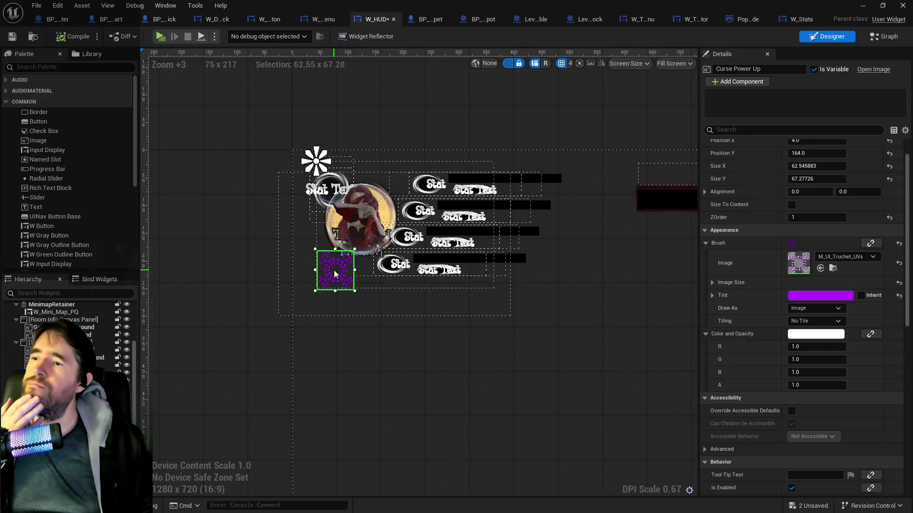
# Step: Save the W_HUD widget, run and stop a quick playtest, then launch play again
pyautogui.hotkey('ctrl', 's')
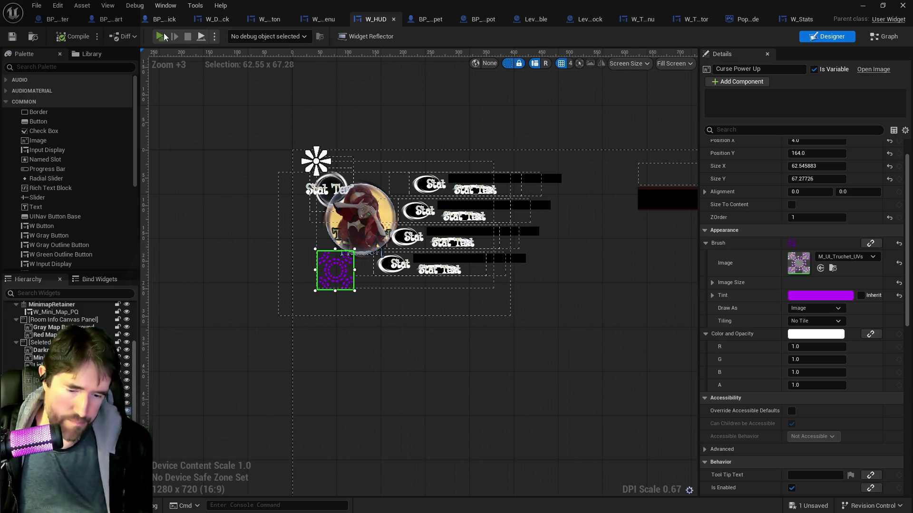
pyautogui.click(161, 36)
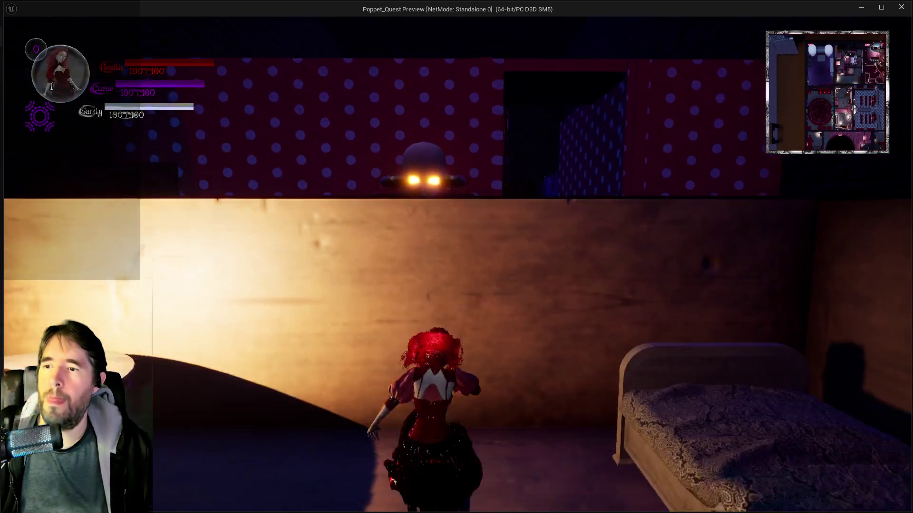
pyautogui.hotkey('alt', 'Tab')
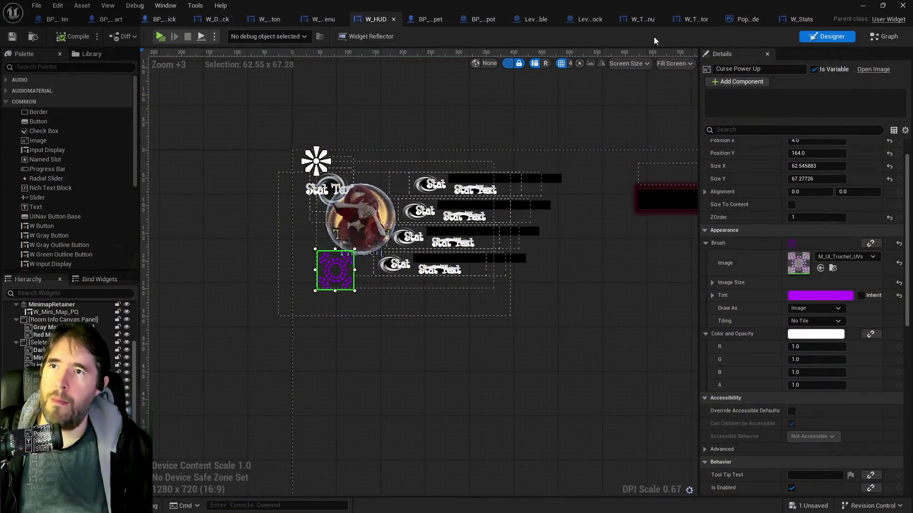
pyautogui.press('Escape')
pyautogui.moveTo(450, 303)
pyautogui.mouseDown()
pyautogui.moveTo(442, 328)
pyautogui.moveTo(269, 149)
pyautogui.mouseUp()
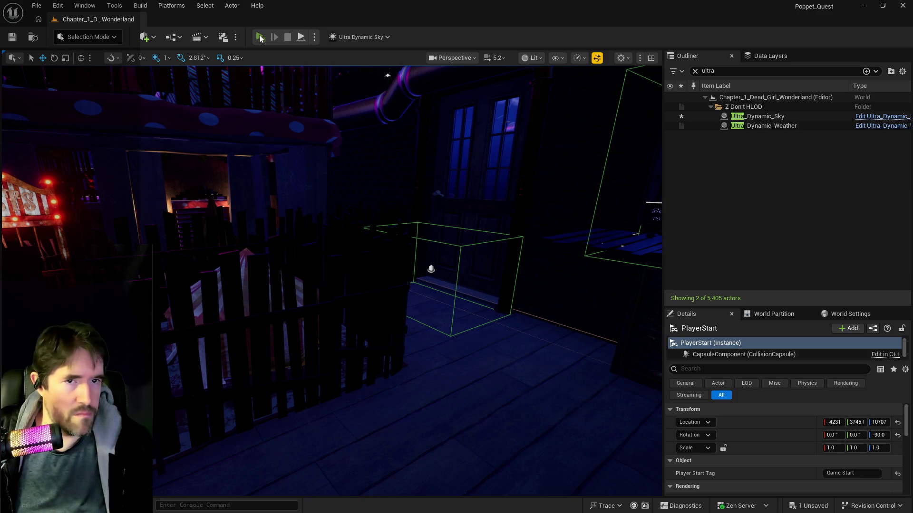
pyautogui.click(260, 37)
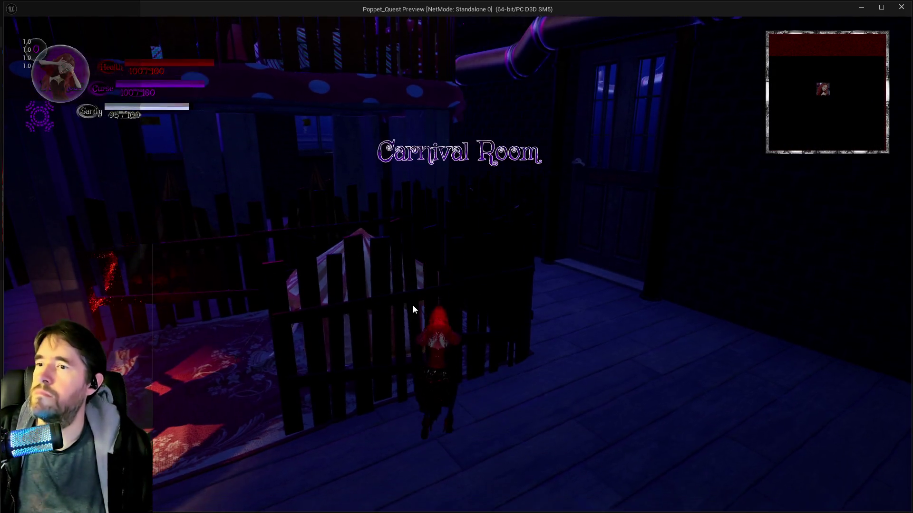
# Step: Run the character past the sanity sign booth and through the dark room while Sanity drops, then end the playtest
pyautogui.press('w')
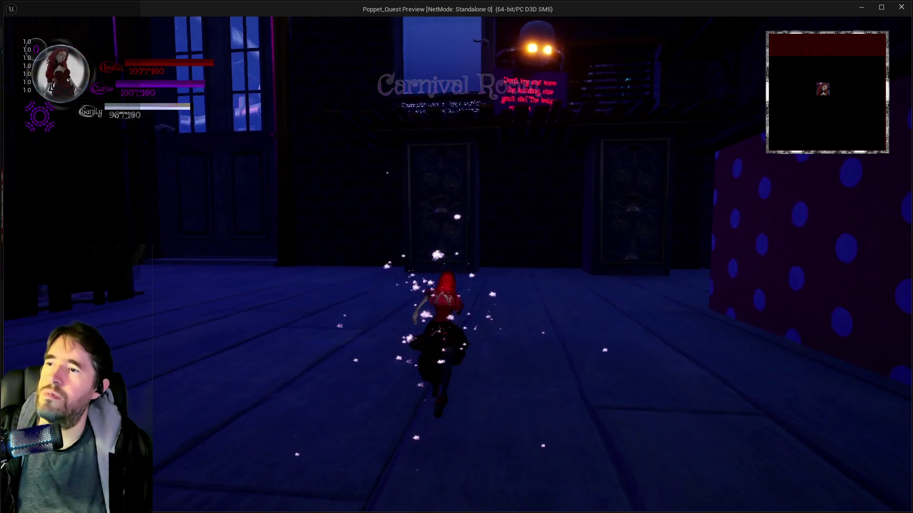
pyautogui.press('w')
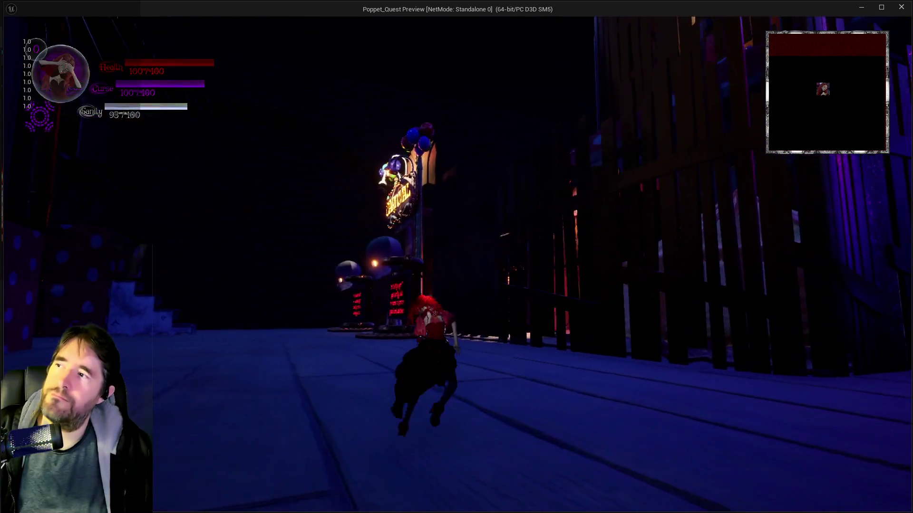
pyautogui.press('w')
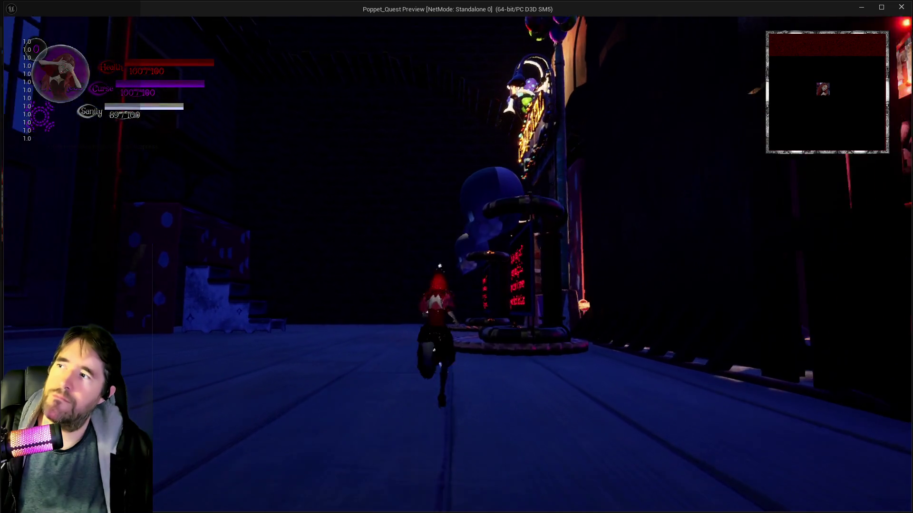
pyautogui.press('w')
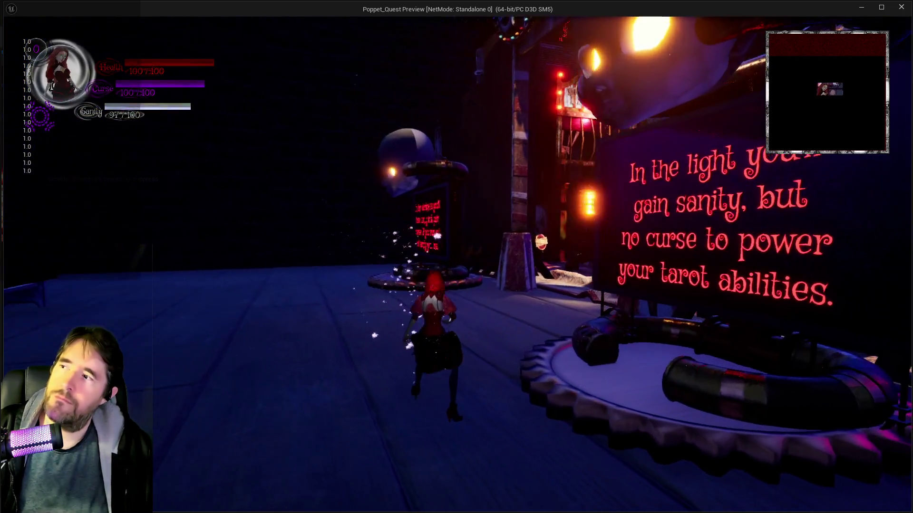
pyautogui.press('w')
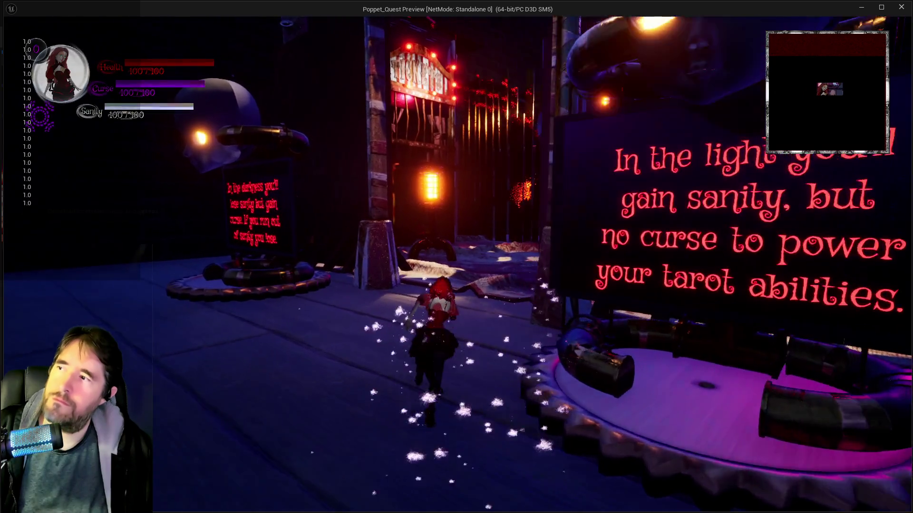
pyautogui.press('w')
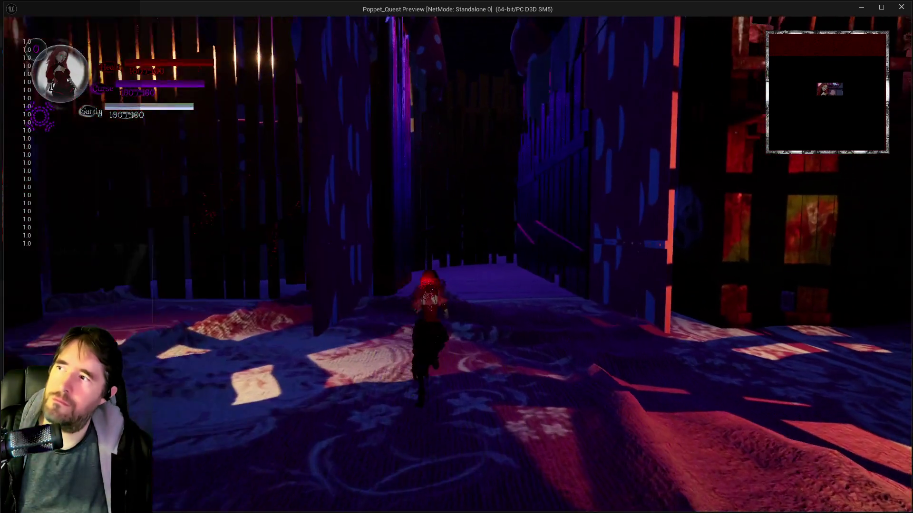
pyautogui.press('w')
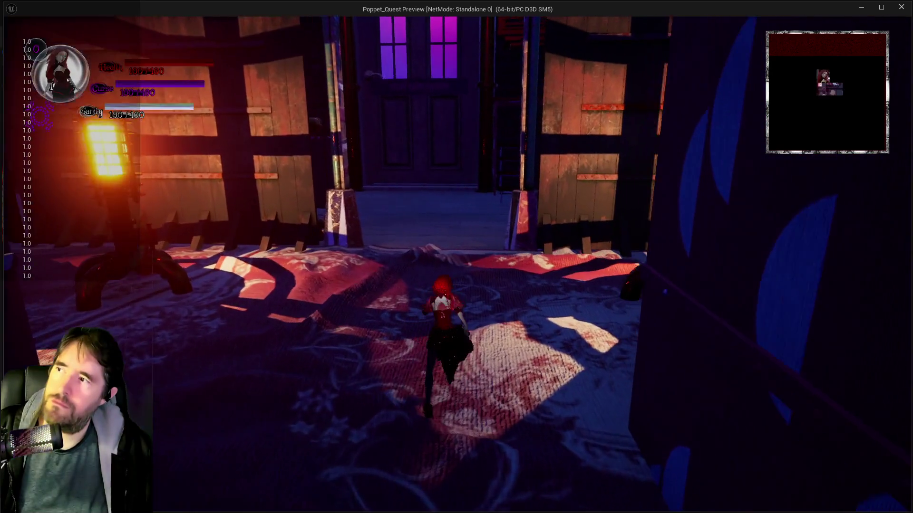
pyautogui.press('w')
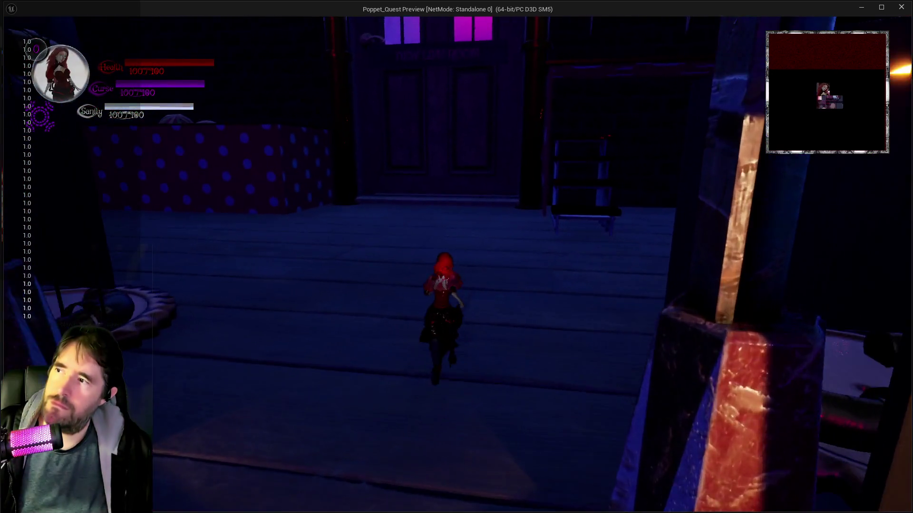
pyautogui.press('w')
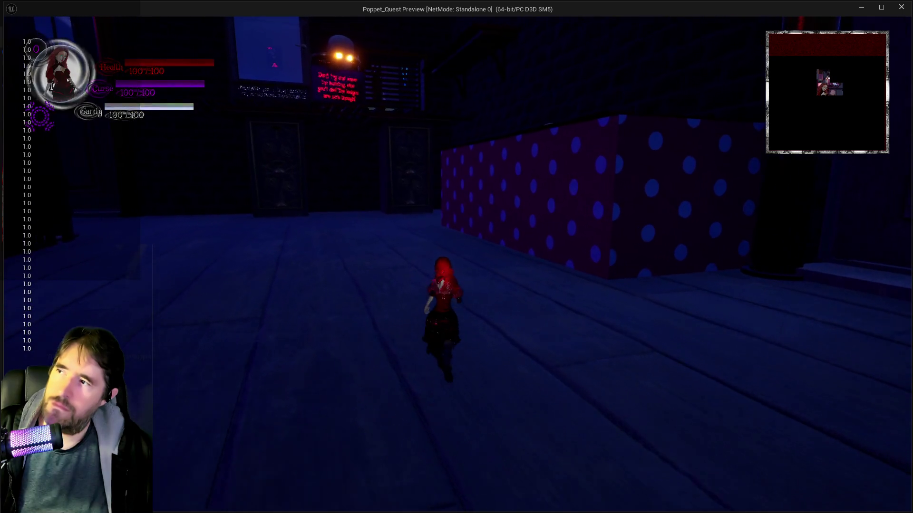
pyautogui.press('w')
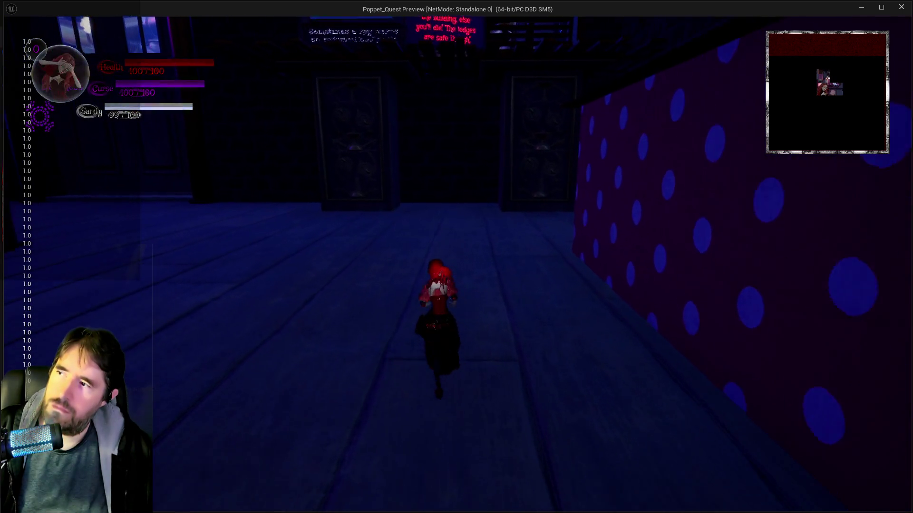
pyautogui.press('w')
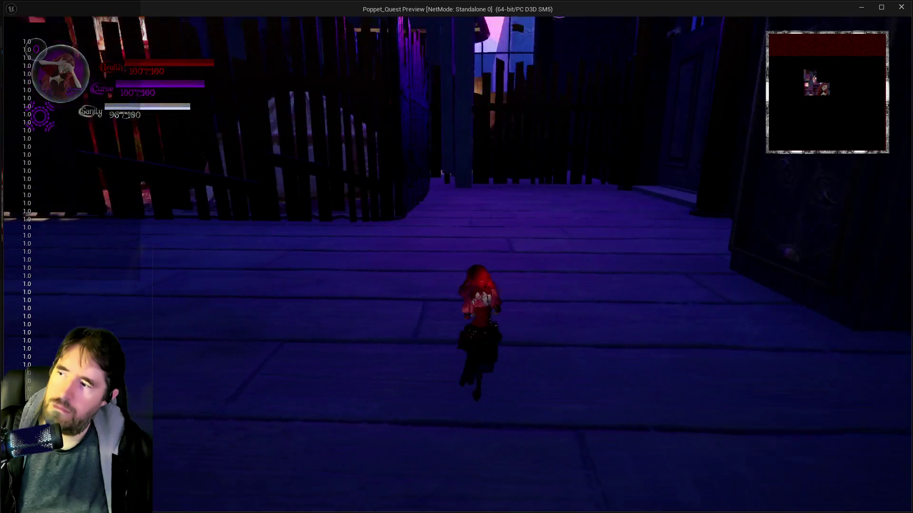
pyautogui.press('Escape')
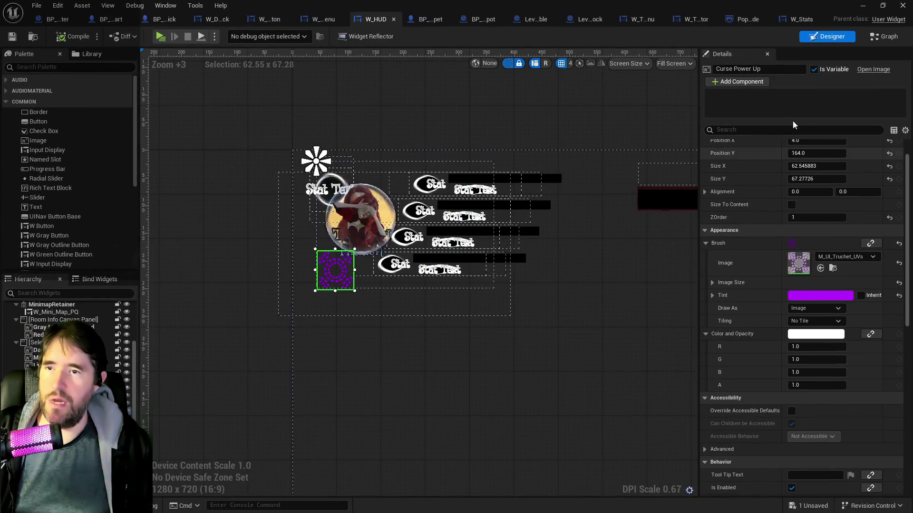
# Step: In BP_Poppet's Insanity Update graph, shift Player Stats and ADD right and set ADD's amount to 0
pyautogui.click(428, 19)
pyautogui.moveTo(507, 363); pyautogui.dragTo(638, 387)
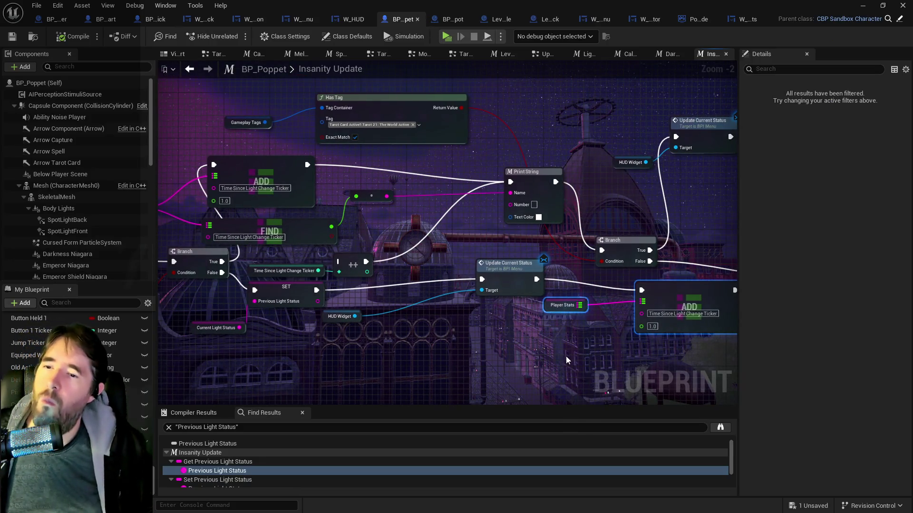
pyautogui.moveTo(548, 347); pyautogui.dragTo(476, 338)
pyautogui.moveTo(595, 279)
pyautogui.mouseDown()
pyautogui.moveTo(621, 276)
pyautogui.moveTo(615, 289)
pyautogui.moveTo(642, 279)
pyautogui.mouseUp()
pyautogui.moveTo(638, 334); pyautogui.dragTo(570, 328)
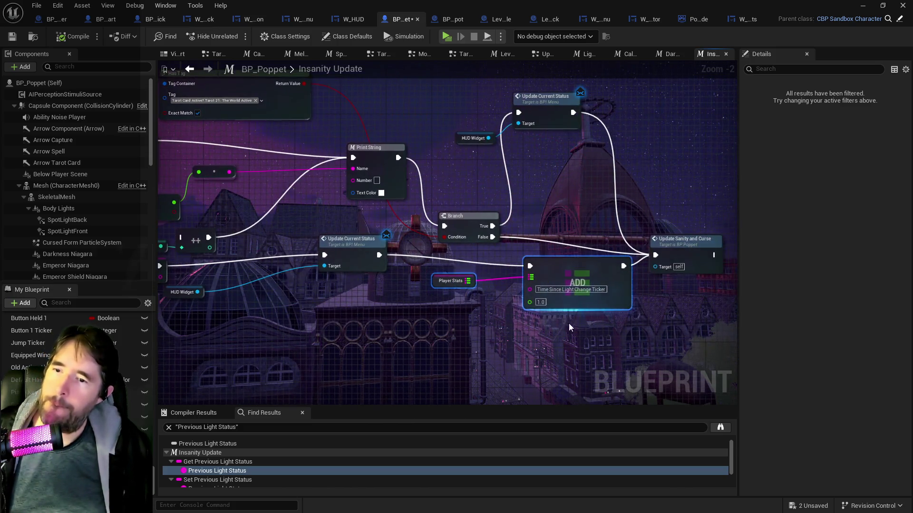
pyautogui.click(541, 303)
pyautogui.write('0')
pyautogui.press('Return')
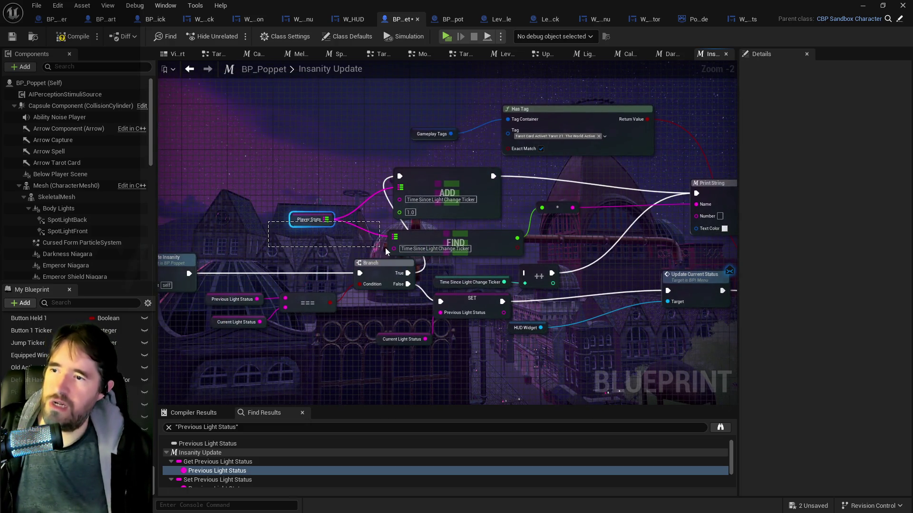
# Step: Move FIND left and place an increment float node wired to FIND beside the Branch
pyautogui.moveTo(385, 248); pyautogui.dragTo(386, 248)
pyautogui.moveTo(512, 234)
pyautogui.mouseDown()
pyautogui.moveTo(335, 217)
pyautogui.moveTo(369, 230)
pyautogui.mouseUp()
pyautogui.write('incre')
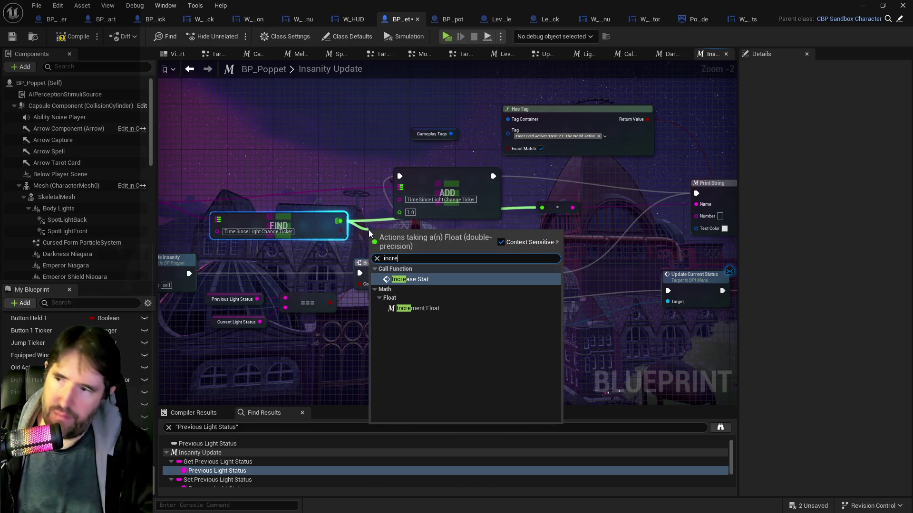
pyautogui.click(406, 308)
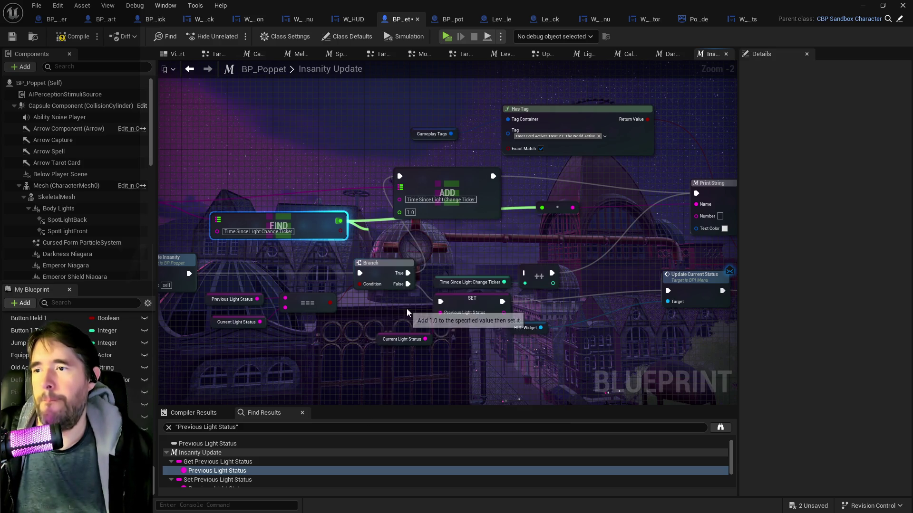
pyautogui.moveTo(382, 236); pyautogui.dragTo(415, 238)
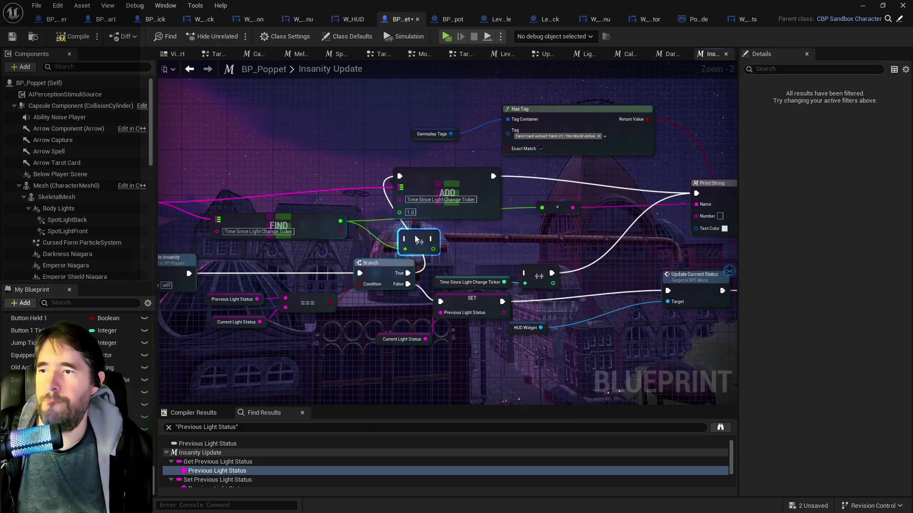
pyautogui.moveTo(407, 273)
pyautogui.mouseDown()
pyautogui.moveTo(393, 238)
pyautogui.moveTo(404, 239)
pyautogui.mouseUp()
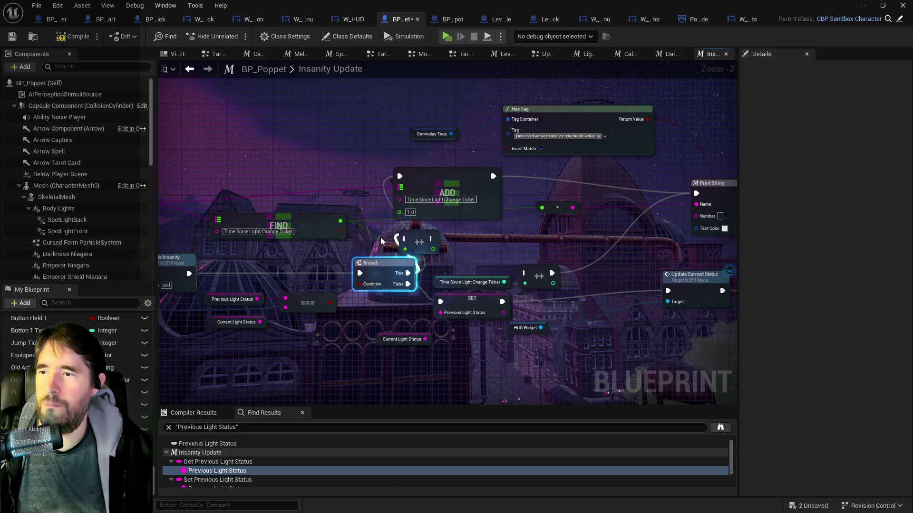
# Step: Add a float Add node from FIND's output with its second value set to 1.0
pyautogui.moveTo(339, 221); pyautogui.dragTo(379, 229)
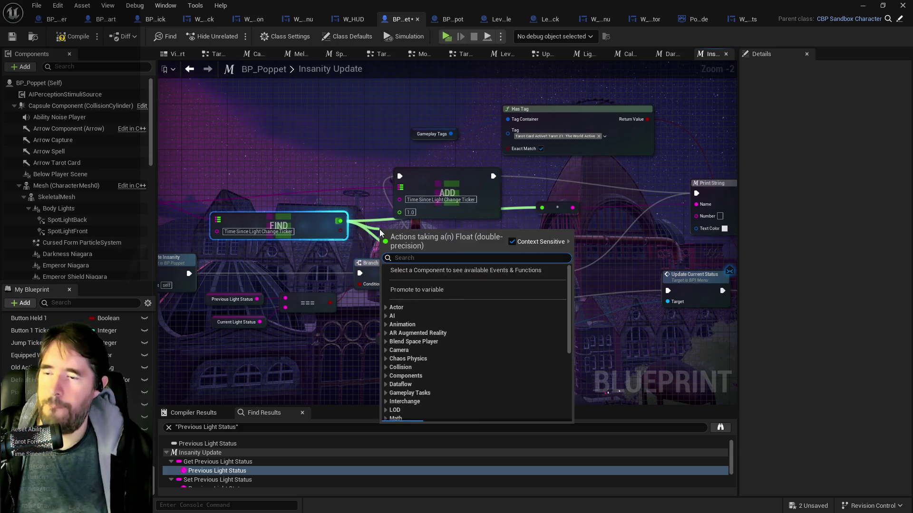
pyautogui.write('add')
pyautogui.click(412, 339)
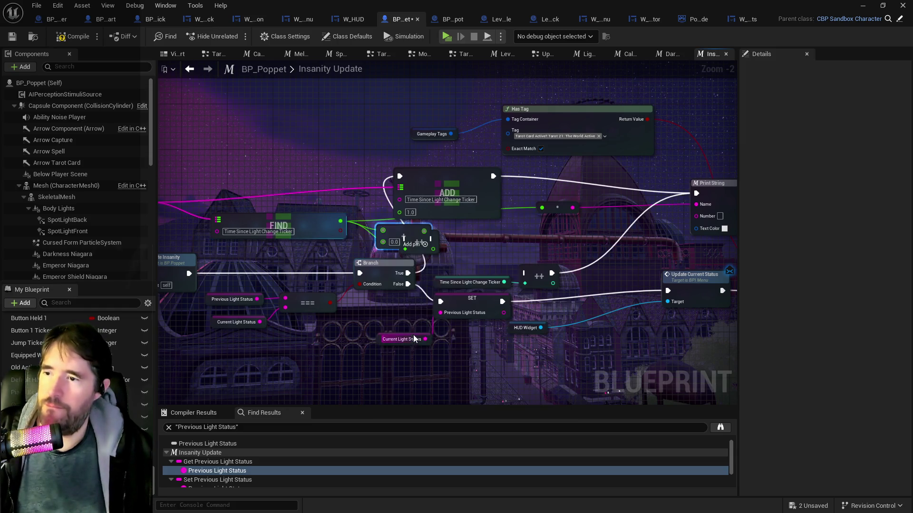
pyautogui.click(438, 251)
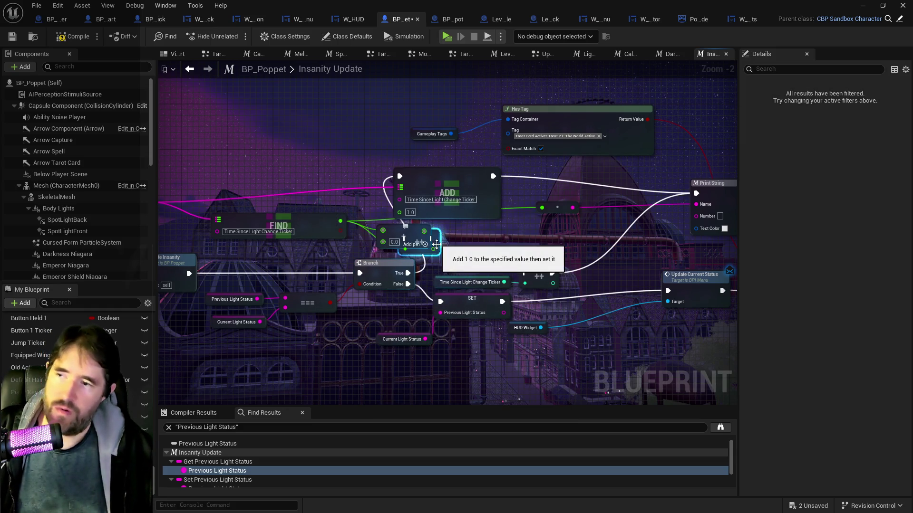
pyautogui.click(392, 242)
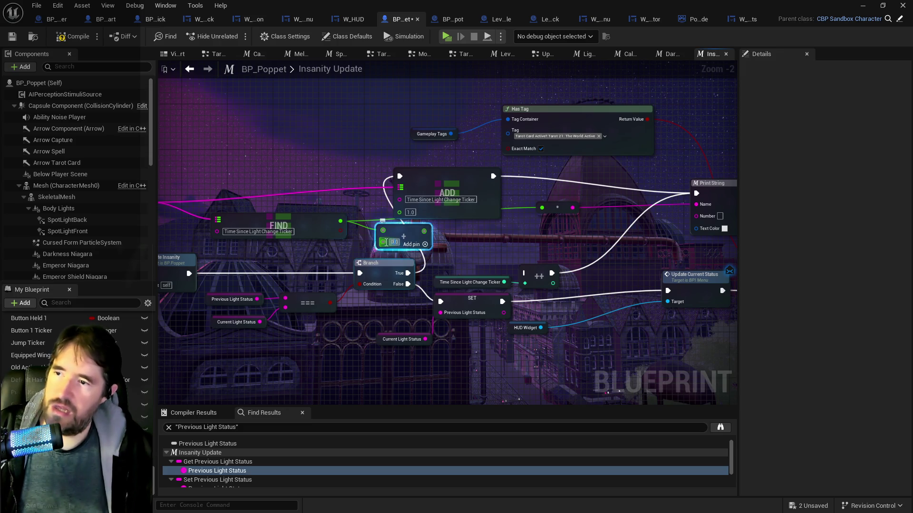
pyautogui.write('1')
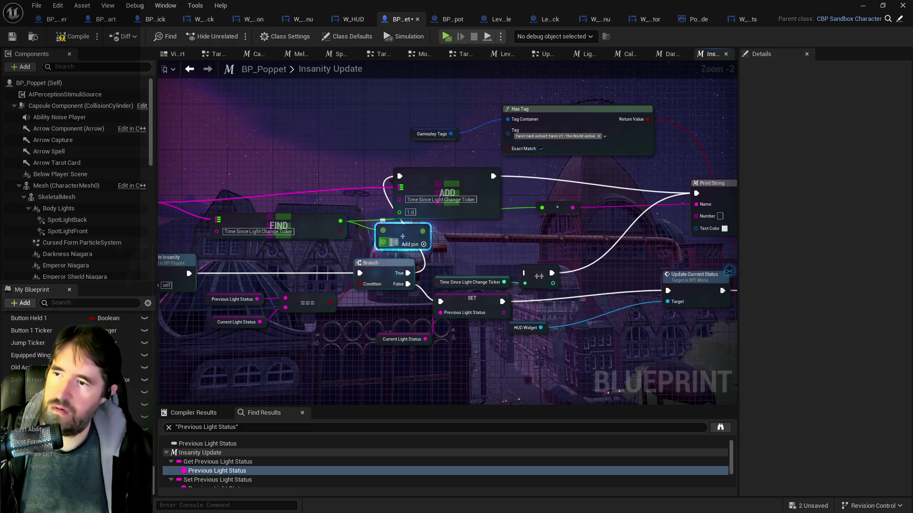
pyautogui.click(472, 270)
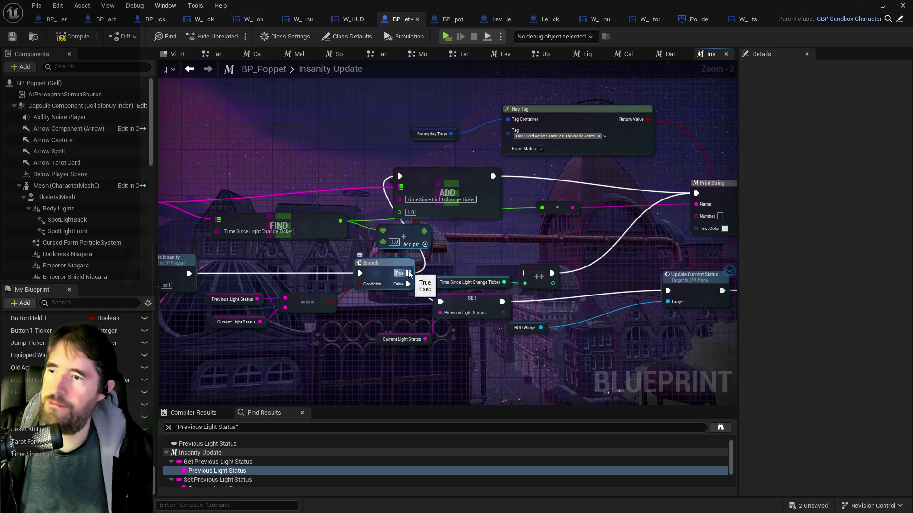
# Step: Wire the Add result into ADD's amount and the reroute knot, then compile the blueprint
pyautogui.moveTo(425, 241)
pyautogui.mouseDown()
pyautogui.moveTo(402, 237)
pyautogui.moveTo(399, 216)
pyautogui.mouseUp()
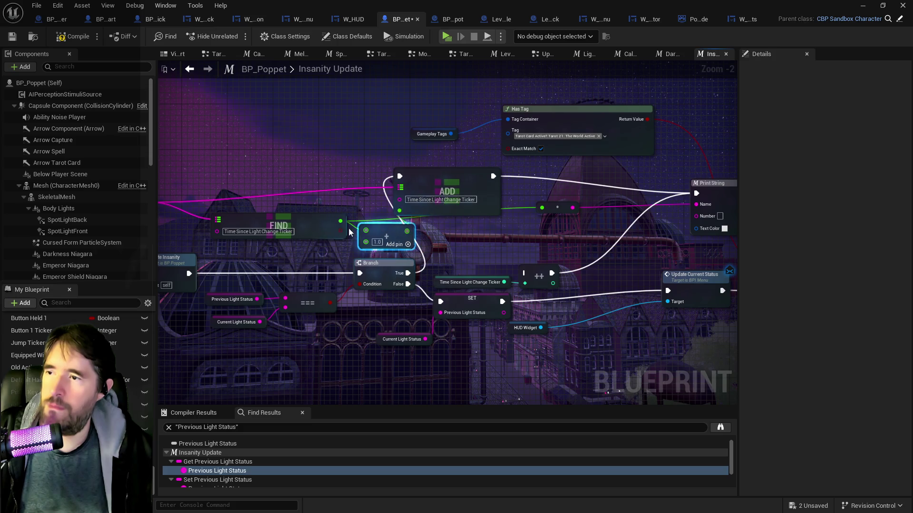
pyautogui.click(526, 175)
pyautogui.moveTo(525, 175); pyautogui.dragTo(549, 175)
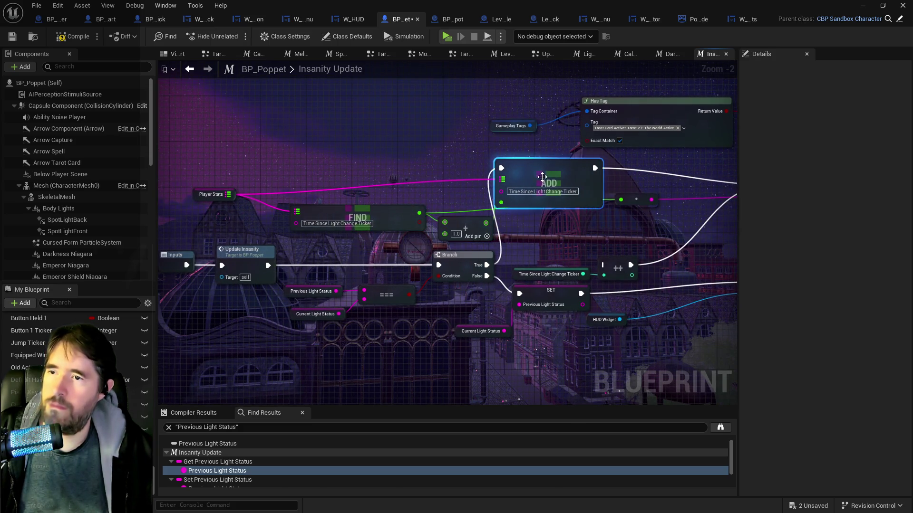
pyautogui.moveTo(489, 224); pyautogui.dragTo(277, 217)
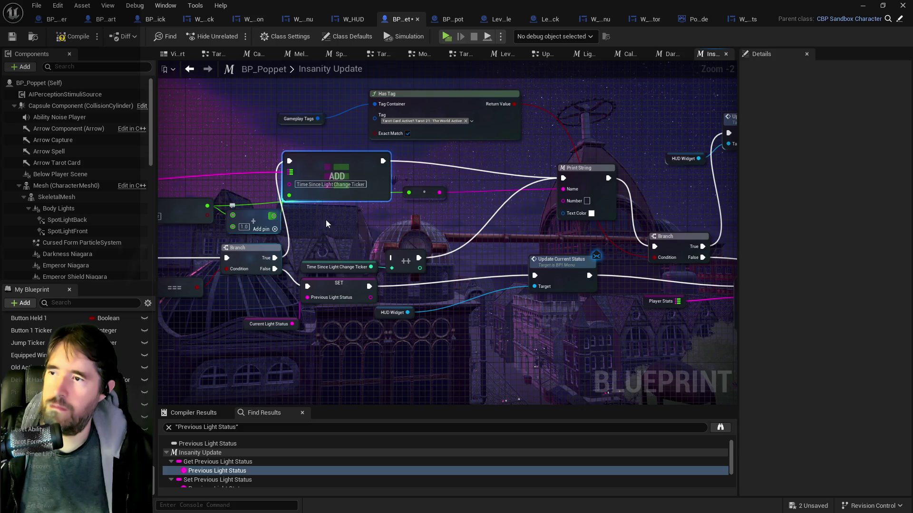
pyautogui.moveTo(419, 192)
pyautogui.mouseDown()
pyautogui.moveTo(427, 212)
pyautogui.moveTo(435, 209)
pyautogui.mouseUp()
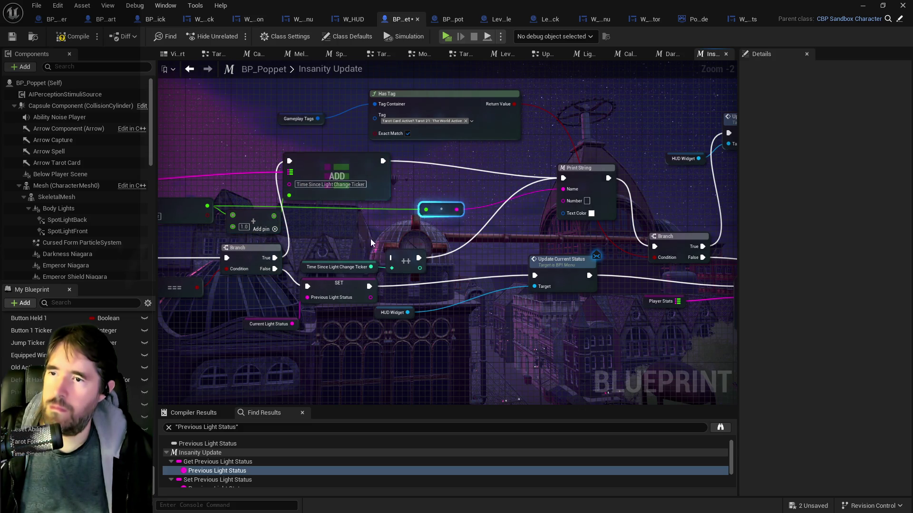
pyautogui.moveTo(278, 216)
pyautogui.mouseDown()
pyautogui.moveTo(548, 212)
pyautogui.moveTo(557, 193)
pyautogui.moveTo(413, 204)
pyautogui.moveTo(427, 211)
pyautogui.mouseUp()
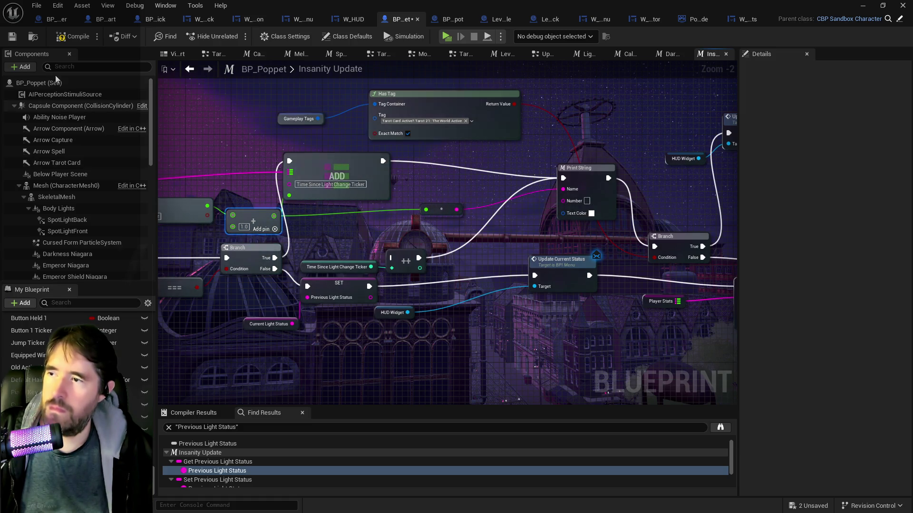
pyautogui.click(11, 38)
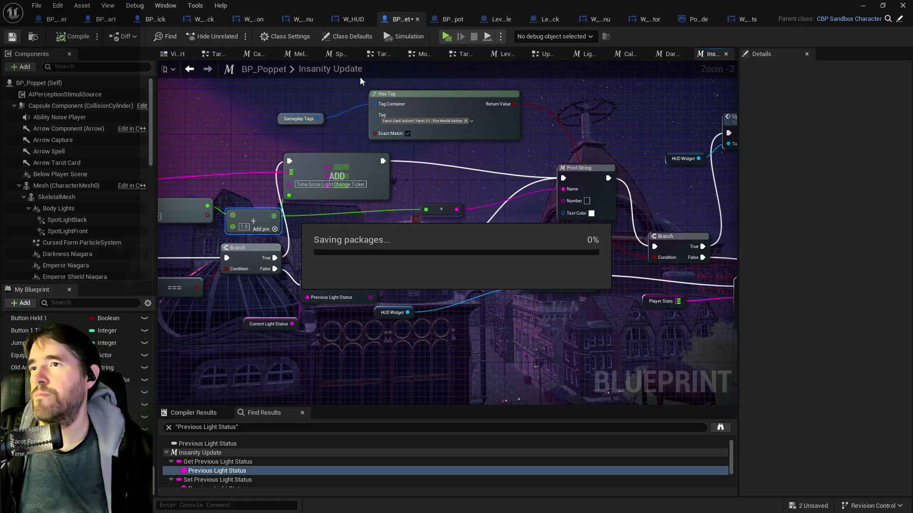
# Step: Launch the standalone game to playtest the compiled BP_Poppet change
pyautogui.click(448, 37)
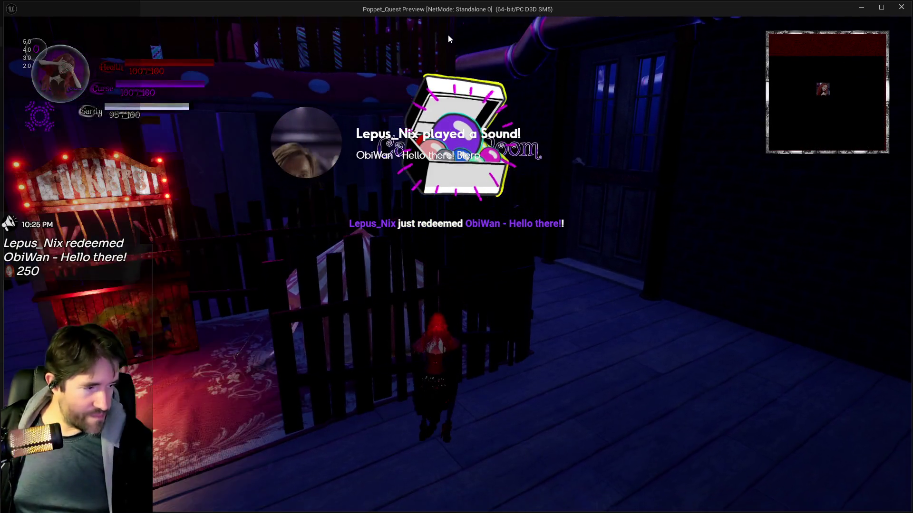
# Step: Run the character through the dark room, carnival street and booths toward the fenced area, then end the playtest
pyautogui.click(348, 382)
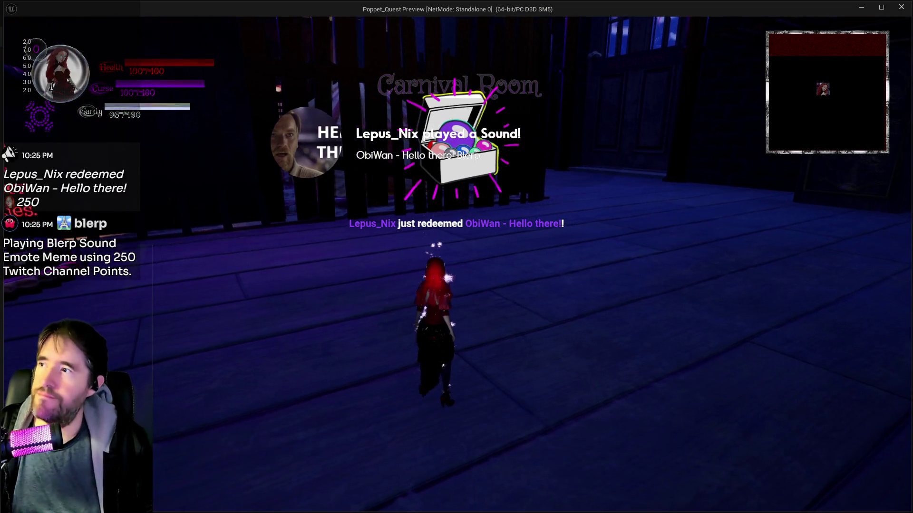
pyautogui.press('w')
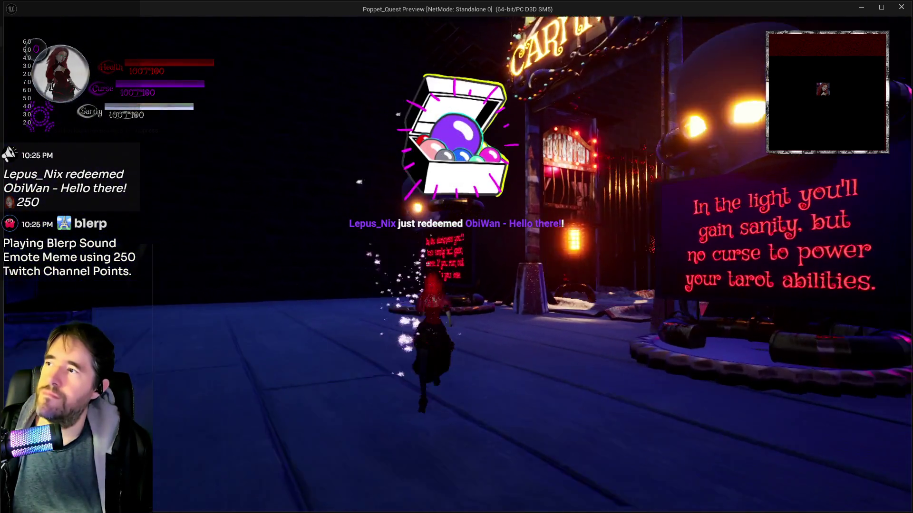
pyautogui.press('w')
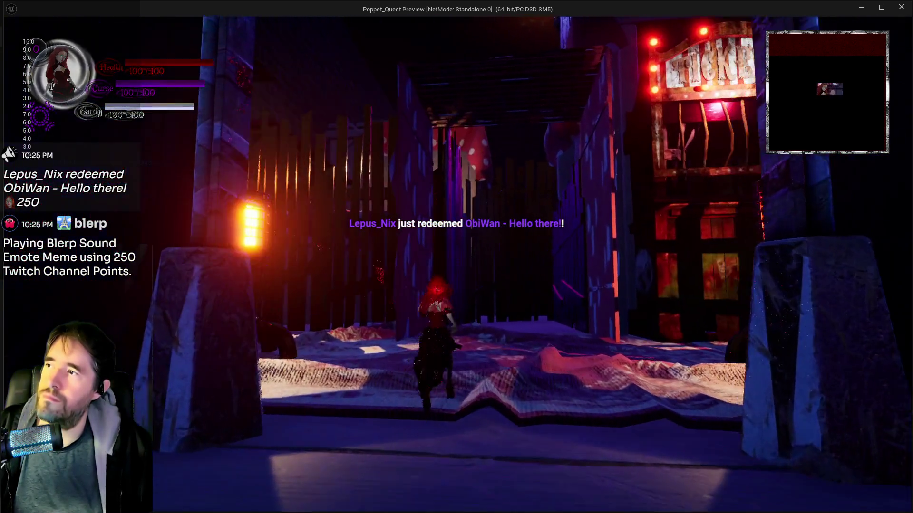
pyautogui.press('w')
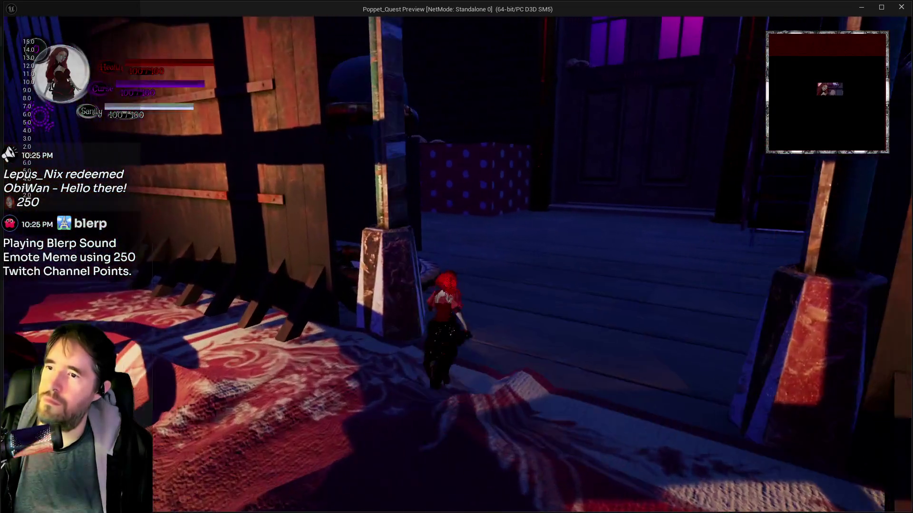
pyautogui.press('w')
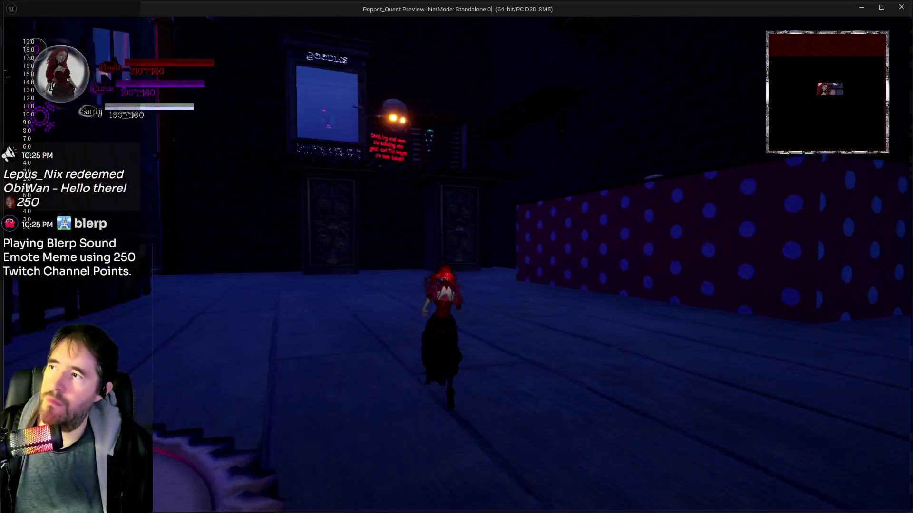
pyautogui.press('w')
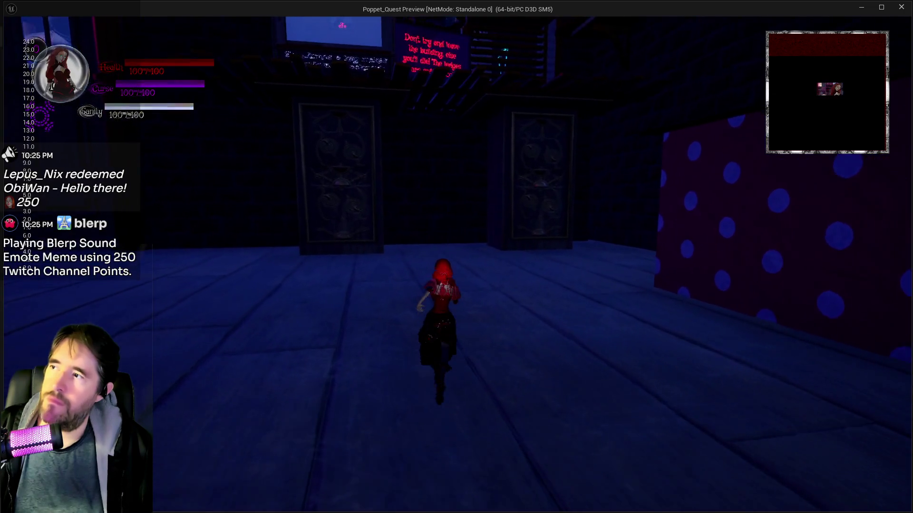
pyautogui.press('w')
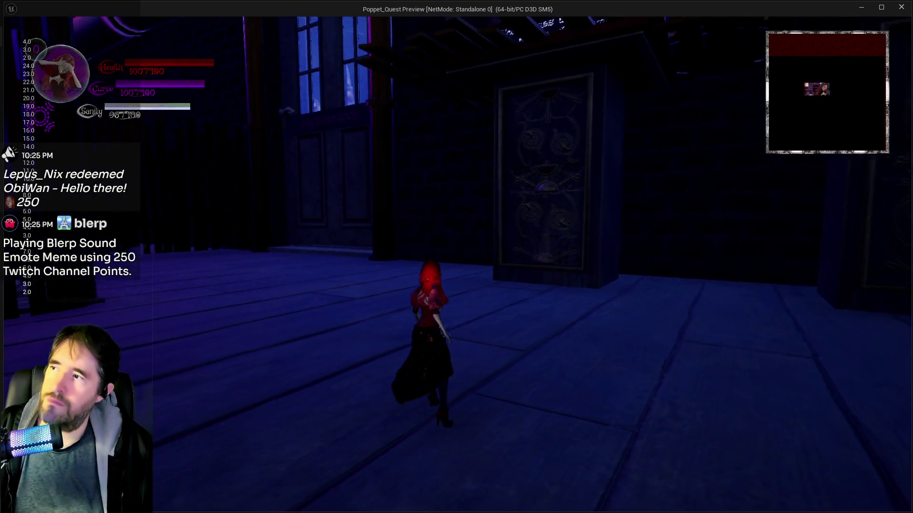
pyautogui.press('w')
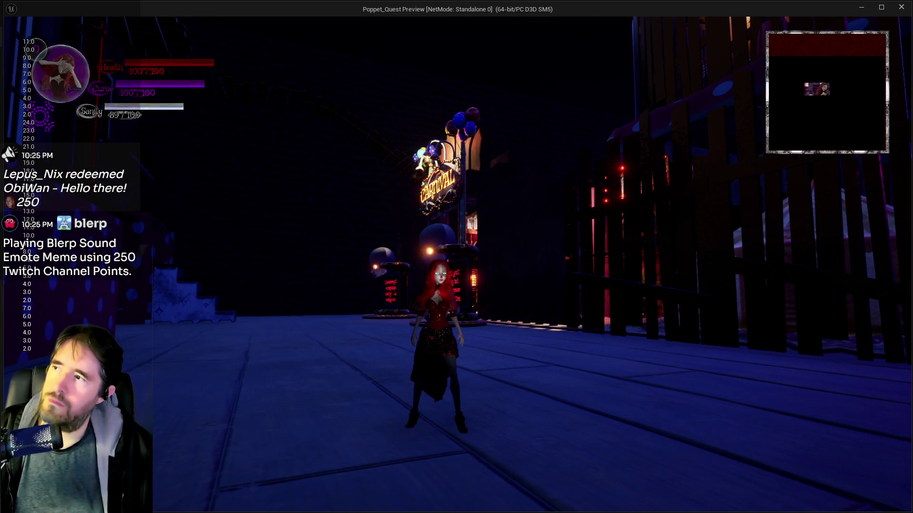
pyautogui.press('w')
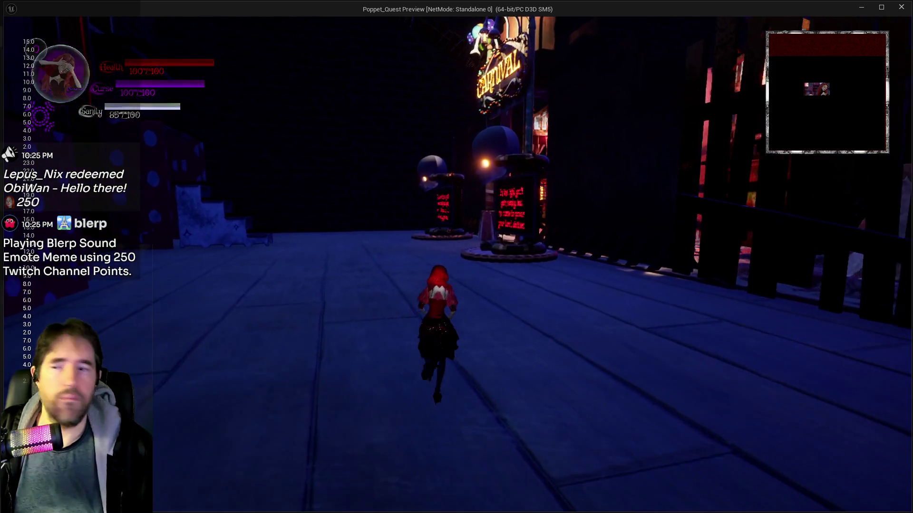
pyautogui.press('w')
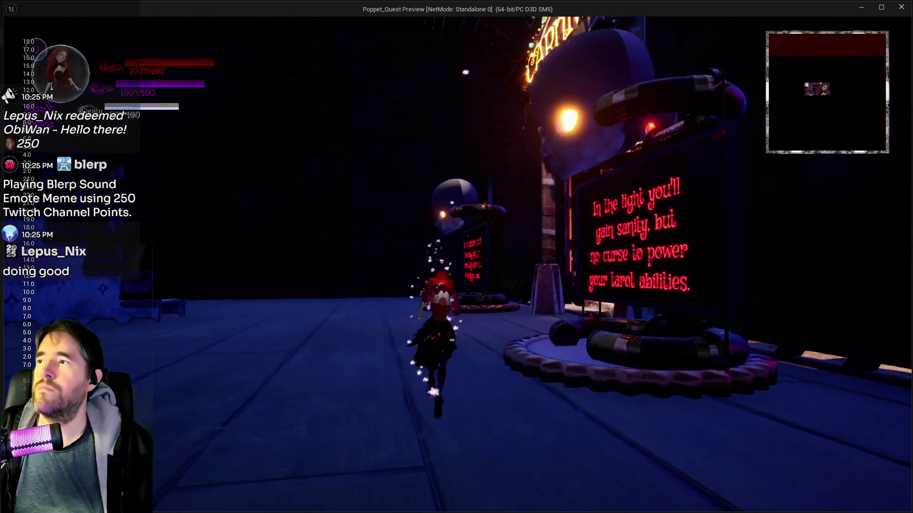
pyautogui.press('w')
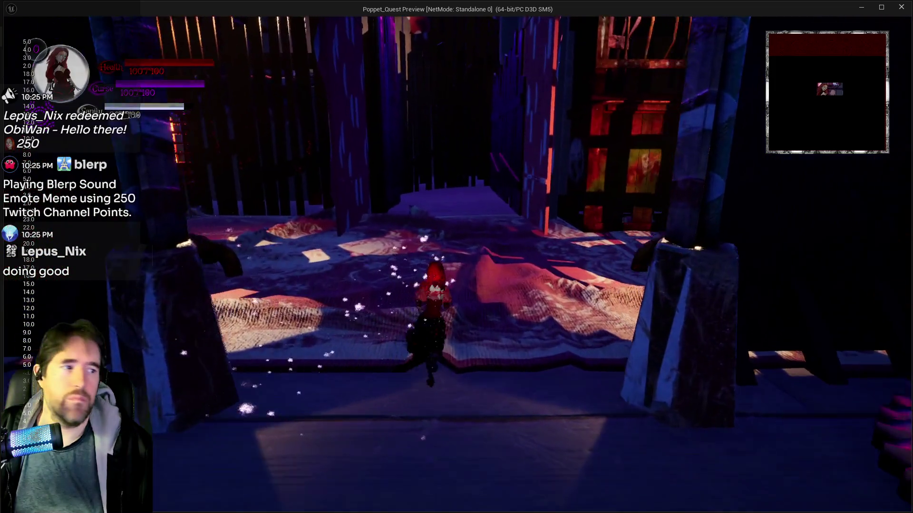
pyautogui.press('w')
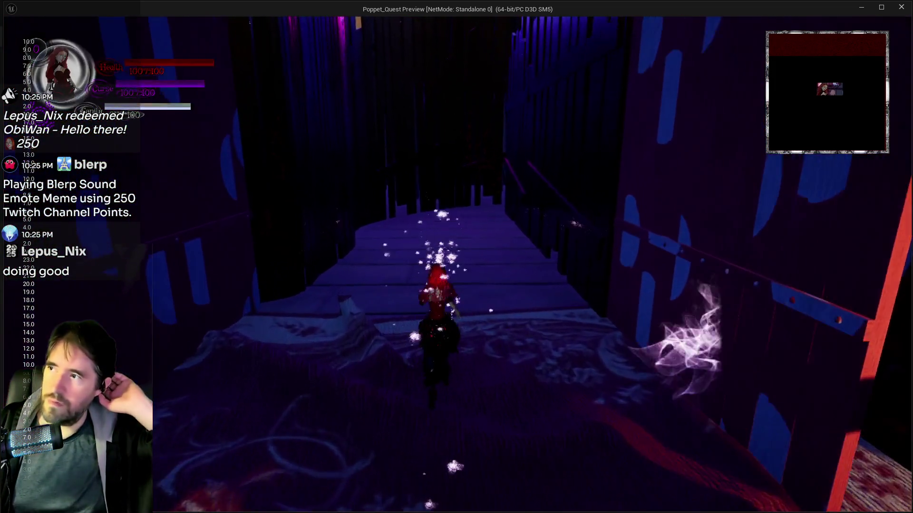
pyautogui.press('w')
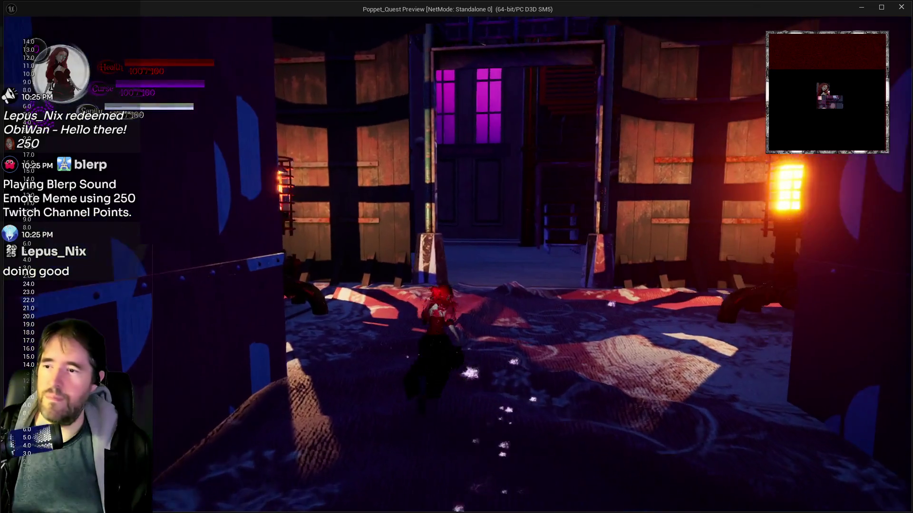
pyautogui.press('w')
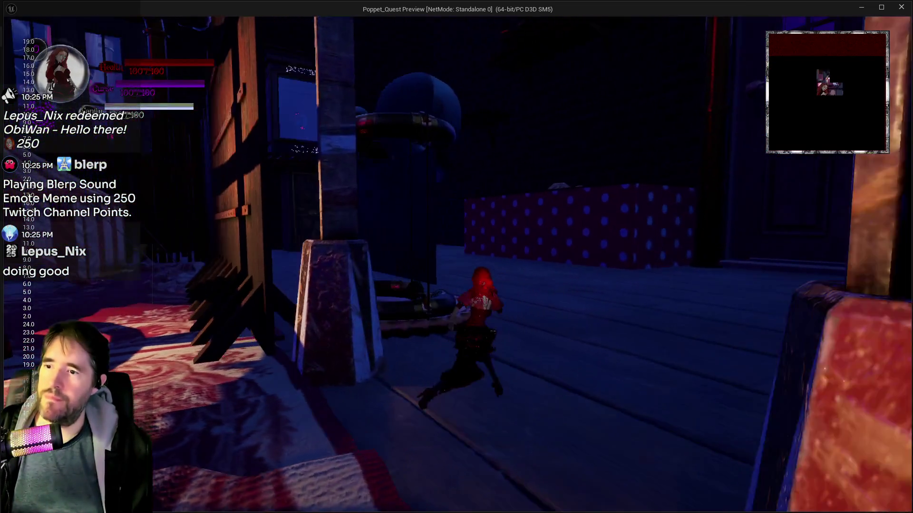
pyautogui.press('w')
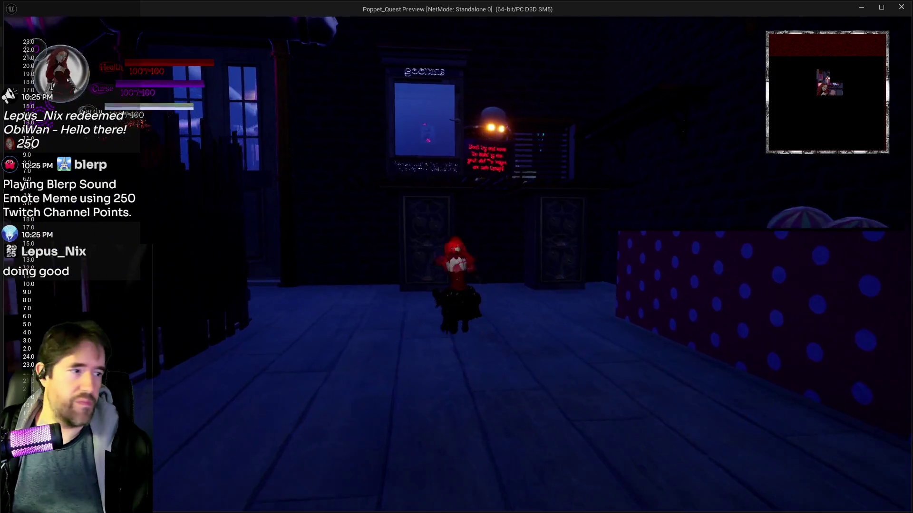
pyautogui.press('s')
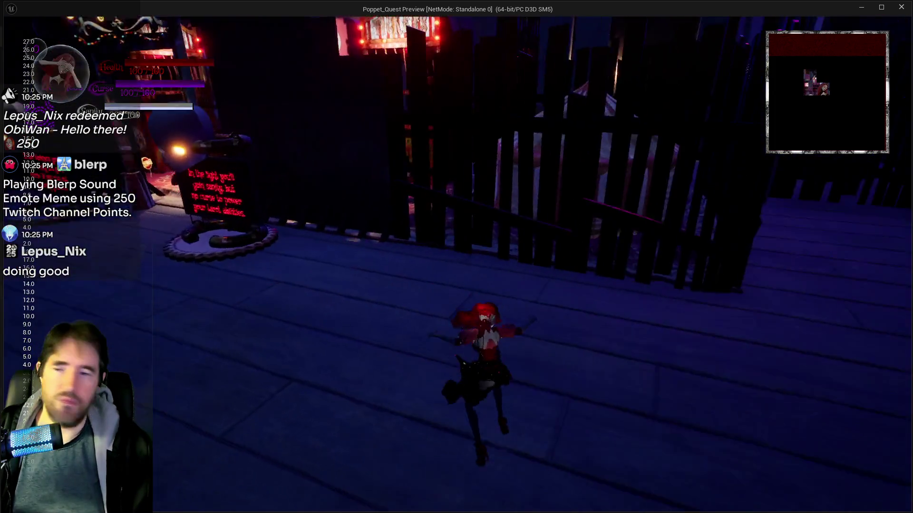
pyautogui.press('Escape')
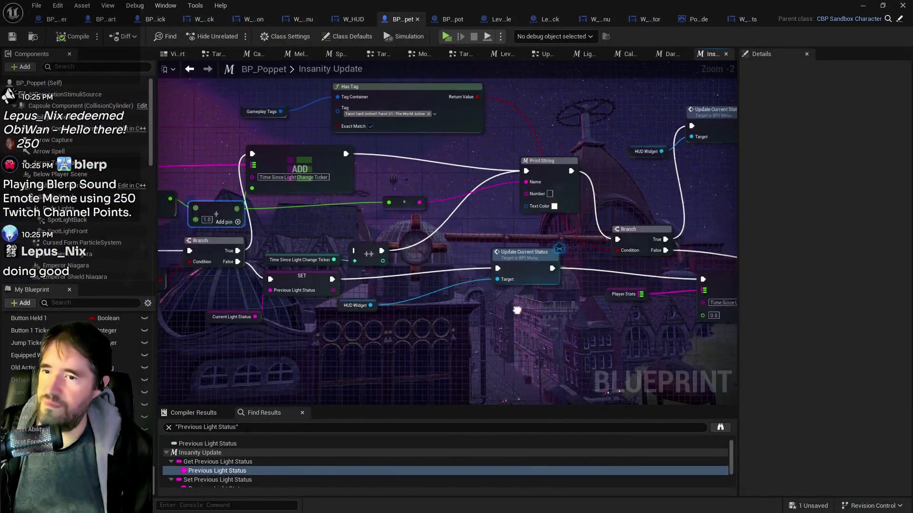
# Step: Delete the leftover increment node and its Time Since Light Change Ticker getter
pyautogui.moveTo(516, 310)
pyautogui.mouseDown()
pyautogui.moveTo(335, 290)
pyautogui.moveTo(533, 274)
pyautogui.moveTo(543, 295)
pyautogui.mouseUp()
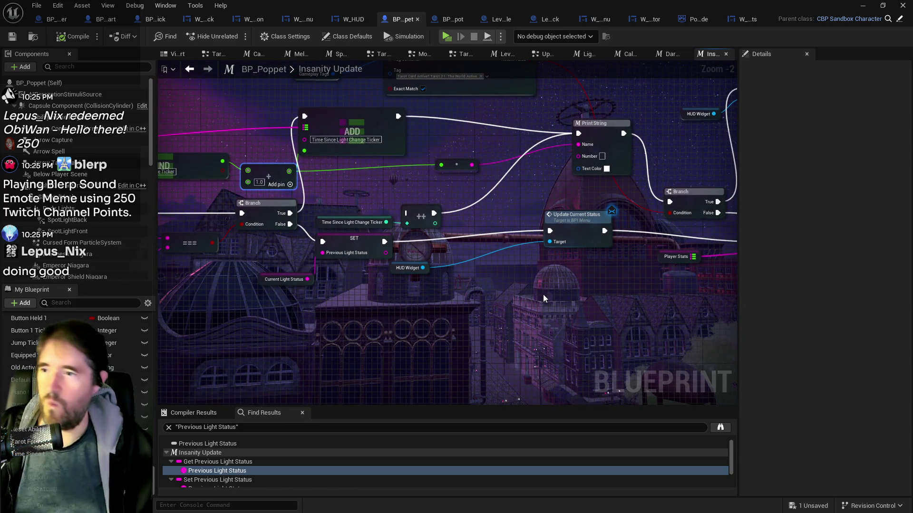
pyautogui.moveTo(355, 214)
pyautogui.mouseDown()
pyautogui.moveTo(430, 229)
pyautogui.moveTo(290, 229)
pyautogui.mouseUp()
pyautogui.press('Delete')
# Step: Move Update Current Status into the gap, nudge the HUD Widget getter, and place Update Sanity and Curse beside Outputs
pyautogui.moveTo(434, 218)
pyautogui.mouseDown()
pyautogui.moveTo(369, 235)
pyautogui.moveTo(393, 230)
pyautogui.mouseUp()
pyautogui.click(267, 269)
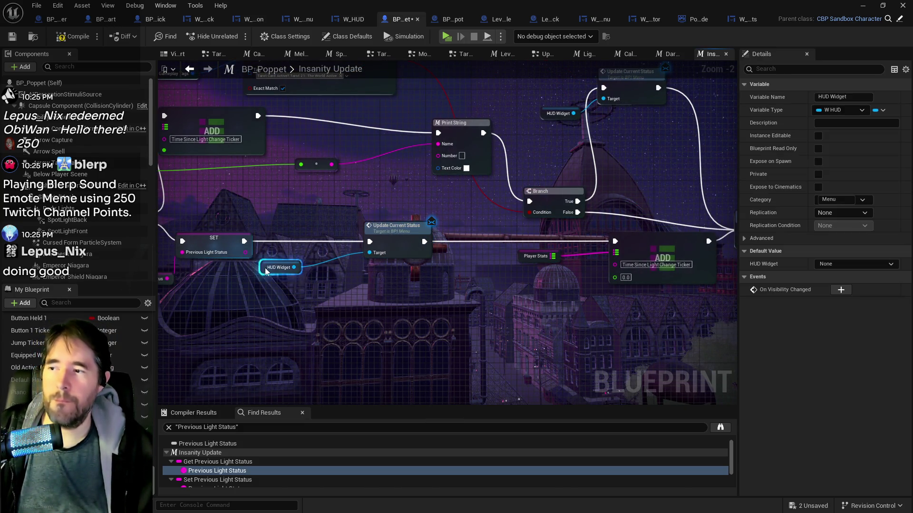
pyautogui.moveTo(266, 271); pyautogui.dragTo(280, 265)
pyautogui.moveTo(551, 331)
pyautogui.mouseDown()
pyautogui.moveTo(340, 326)
pyautogui.moveTo(479, 309)
pyautogui.mouseUp()
pyautogui.moveTo(551, 265); pyautogui.dragTo(400, 155)
pyautogui.moveTo(538, 319)
pyautogui.mouseDown()
pyautogui.moveTo(555, 333)
pyautogui.moveTo(409, 324)
pyautogui.moveTo(315, 281)
pyautogui.mouseUp()
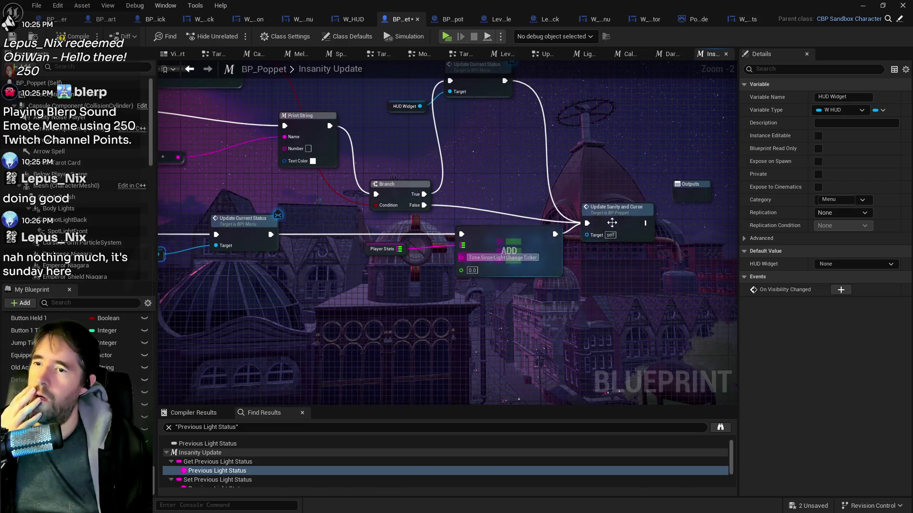
pyautogui.moveTo(627, 216)
pyautogui.mouseDown()
pyautogui.moveTo(640, 213)
pyautogui.moveTo(641, 196)
pyautogui.mouseUp()
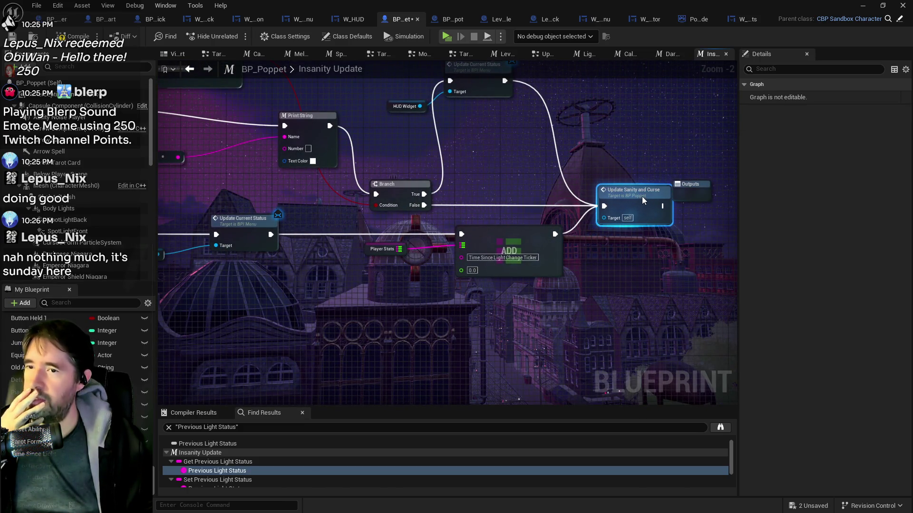
pyautogui.moveTo(541, 239)
pyautogui.mouseDown()
pyautogui.moveTo(454, 248)
pyautogui.moveTo(195, 234)
pyautogui.mouseUp()
pyautogui.moveTo(252, 219); pyautogui.dragTo(559, 228)
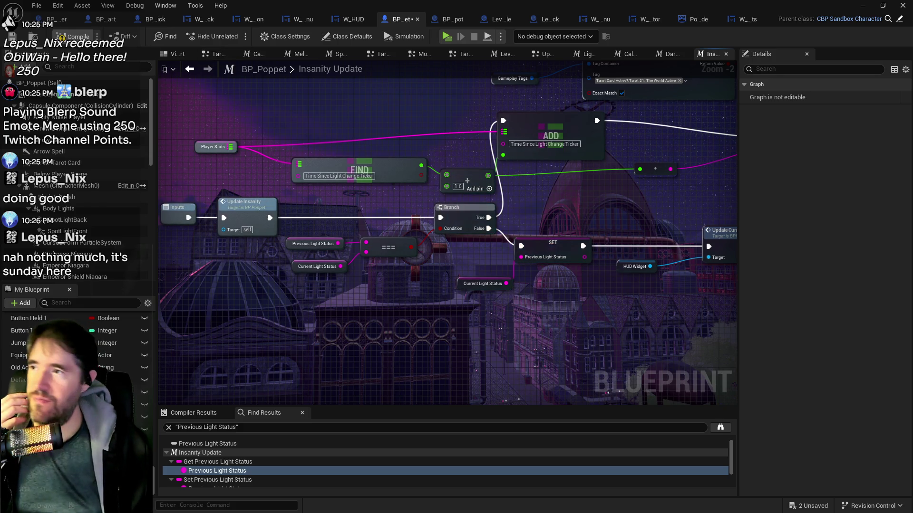
# Step: Compile and save BP_Poppet with the reworked Insanity Update graph
pyautogui.click(67, 36)
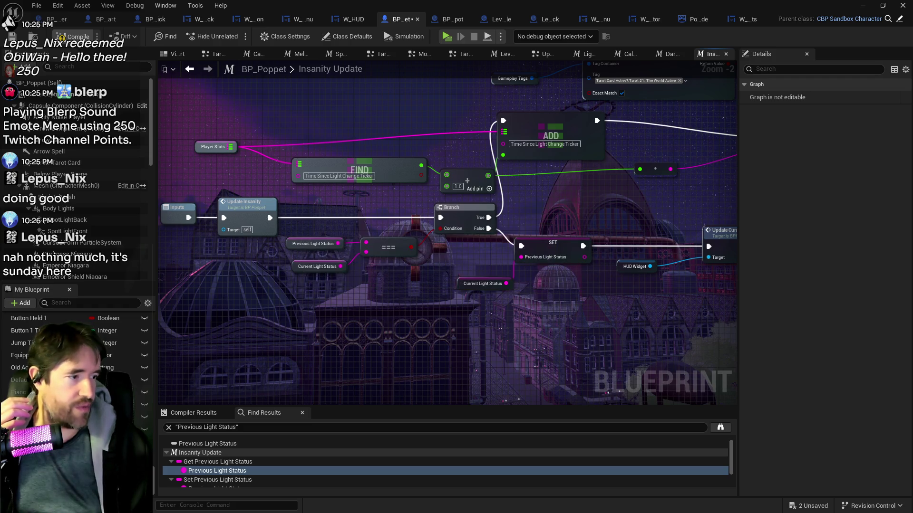
pyautogui.hotkey('ctrl', 's')
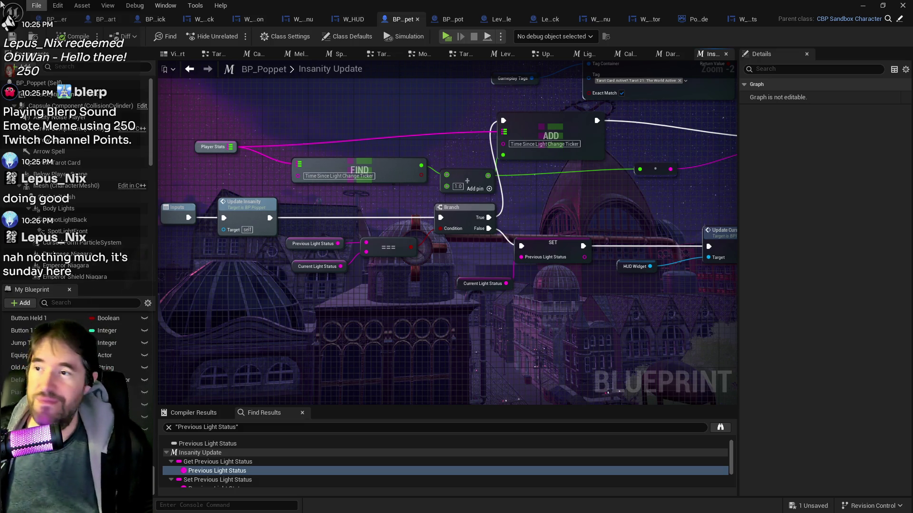
pyautogui.moveTo(428, 132); pyautogui.dragTo(356, 120)
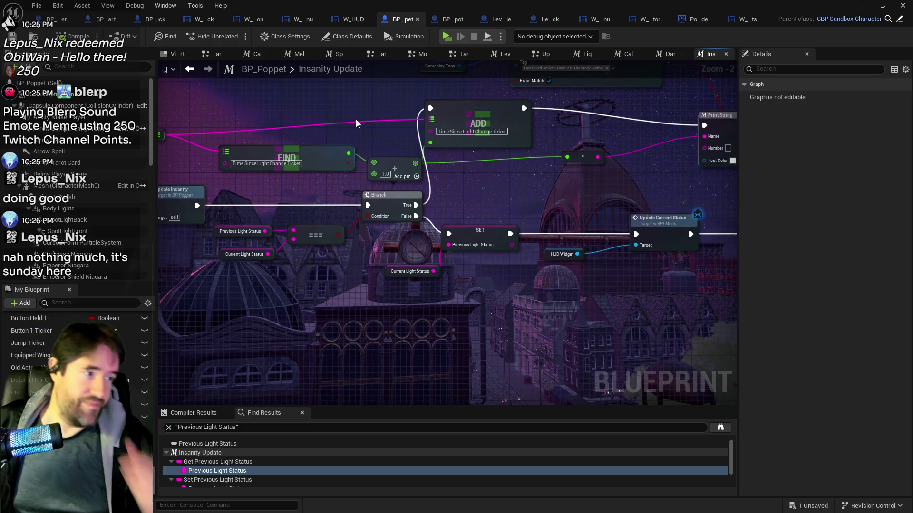
# Step: Open the Calculate Curse Gain Rate graph, pan to Outputs, and undo the last layout change
pyautogui.click(623, 56)
pyautogui.moveTo(600, 156); pyautogui.dragTo(433, 119)
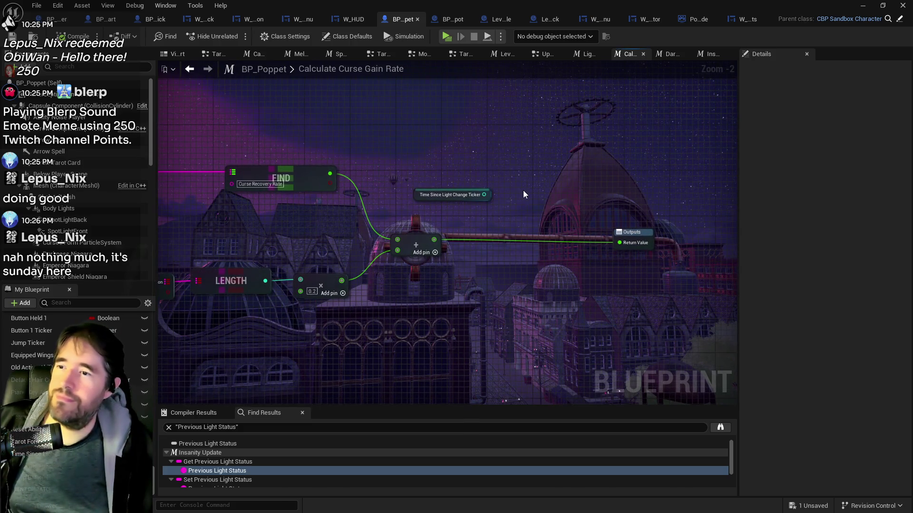
pyautogui.hotkey('ctrl', 'z')
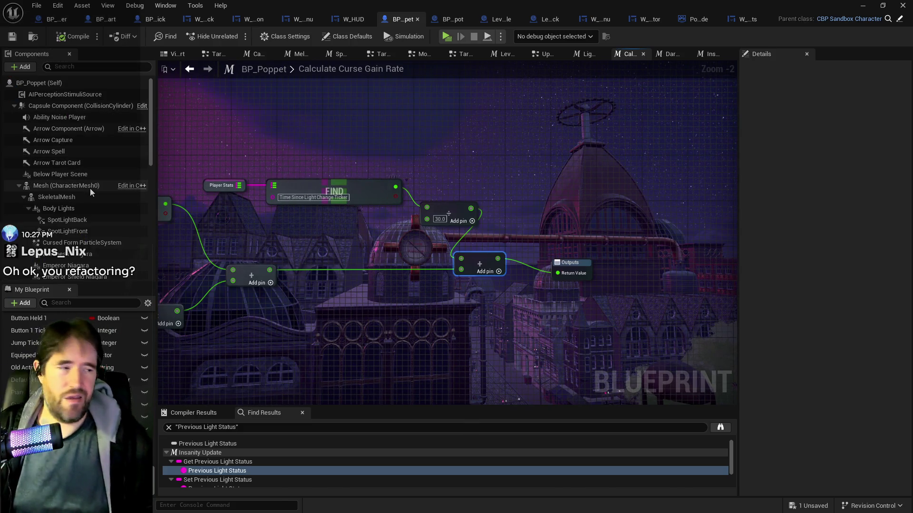
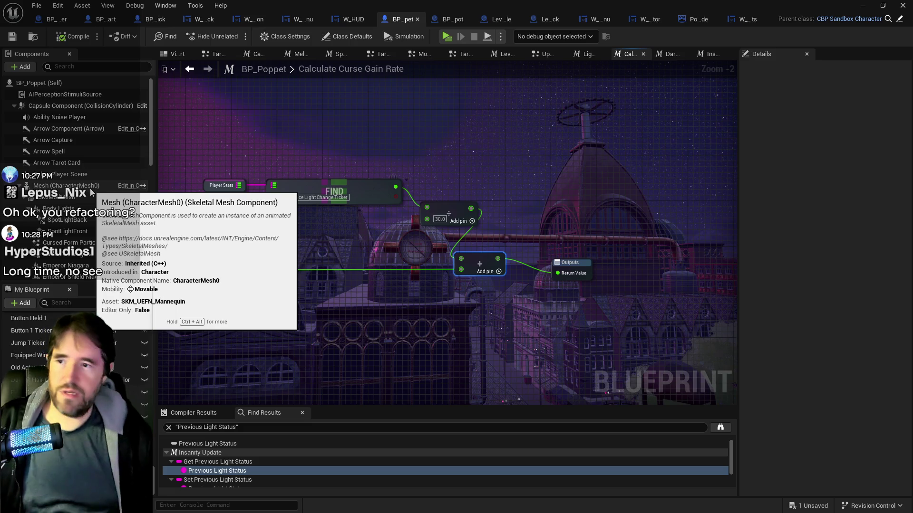
# Step: Save the BP_Poppet blueprint before playtesting
pyautogui.click(12, 40)
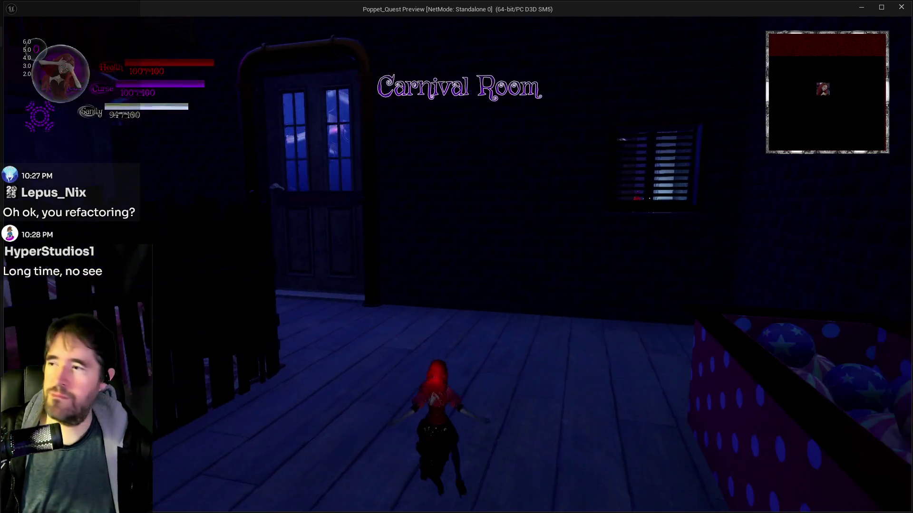
# Step: Run Poppet around the Carnival Room casting curse bursts to watch Curse drain and refill, then exit
pyautogui.press('w')
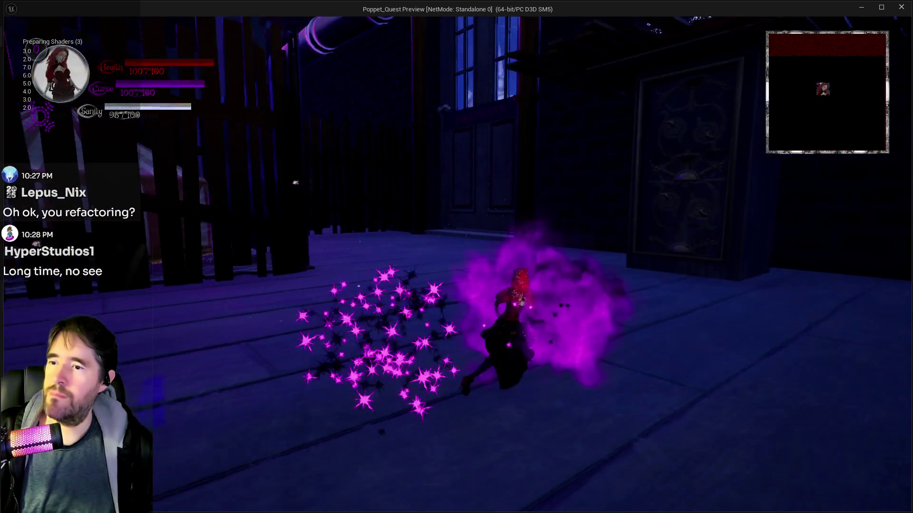
pyautogui.press('e')
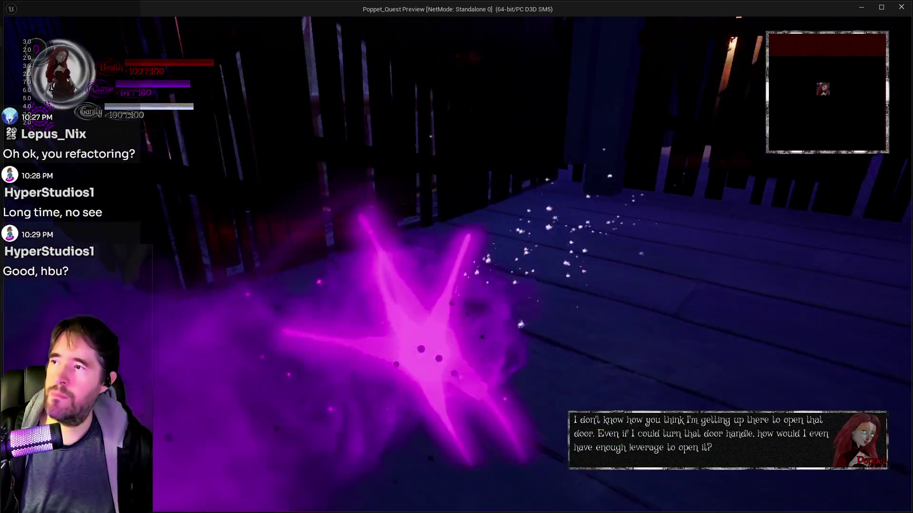
pyautogui.press('w')
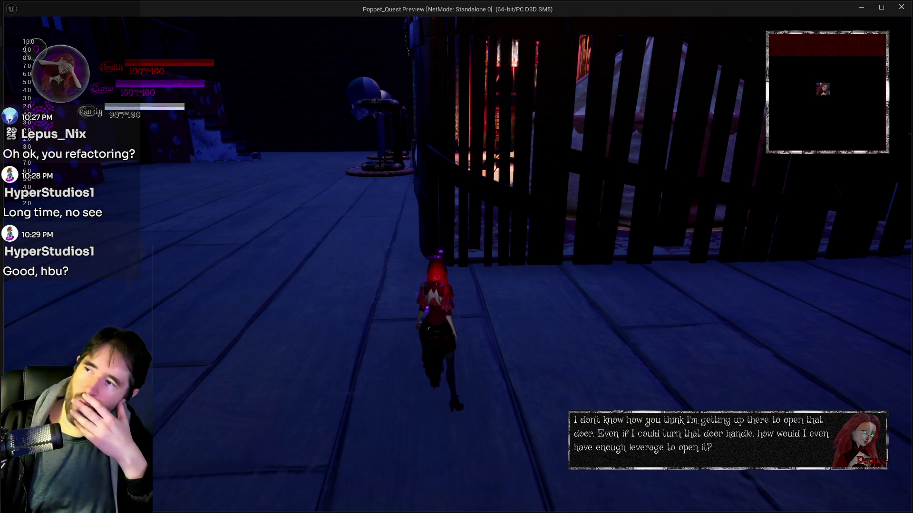
pyautogui.press('e')
pyautogui.press('e')
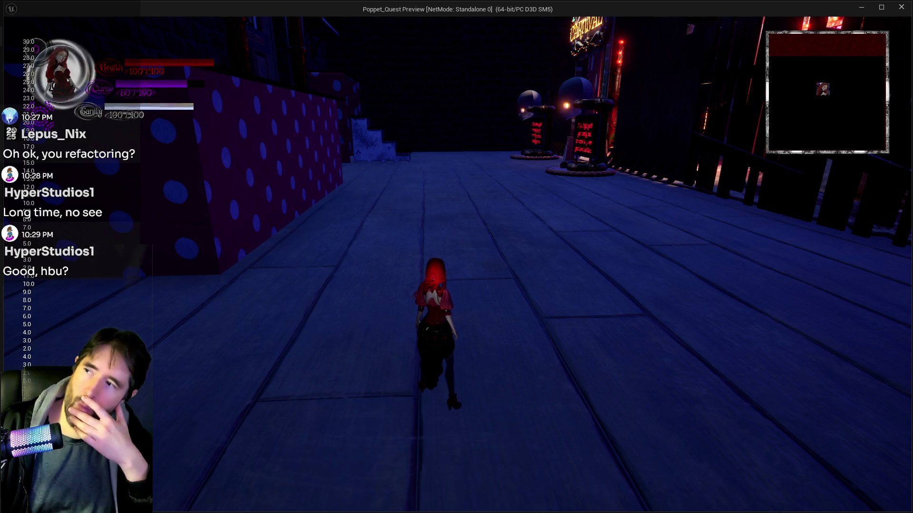
pyautogui.press('a')
pyautogui.press('q')
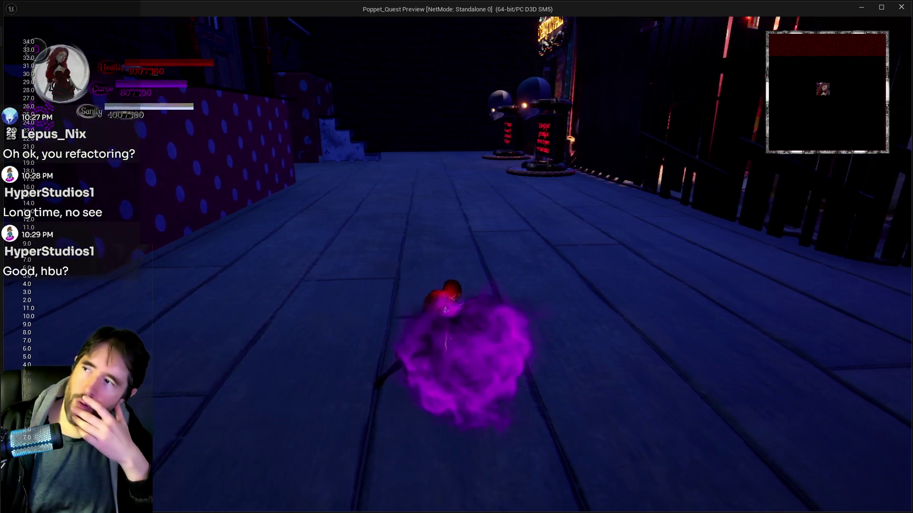
pyautogui.press('q')
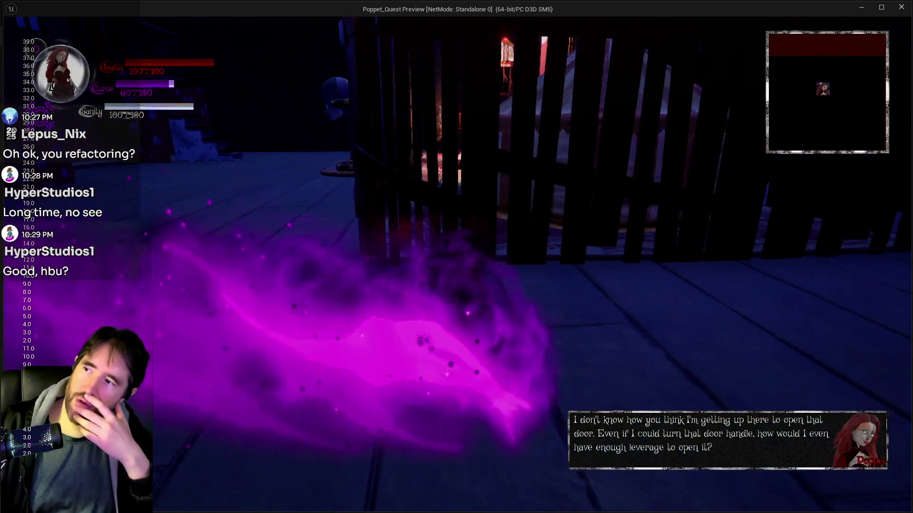
pyautogui.press('w')
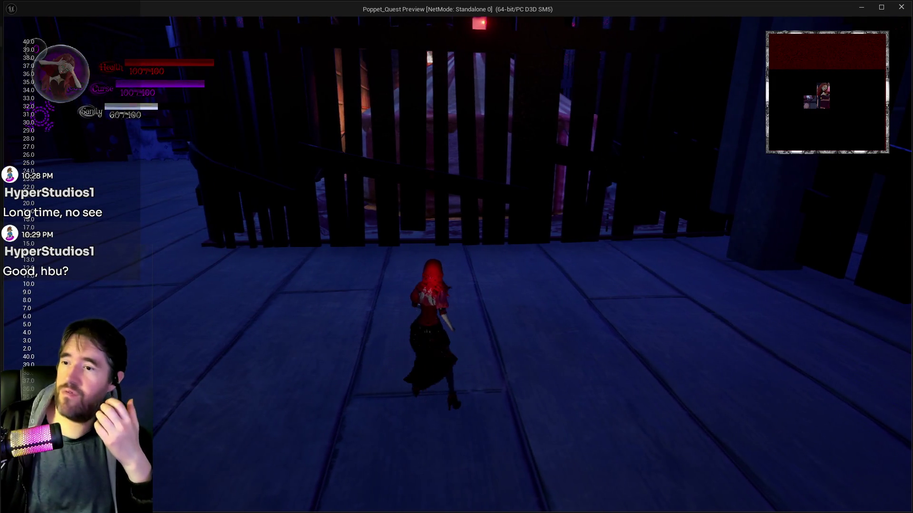
pyautogui.press('Escape')
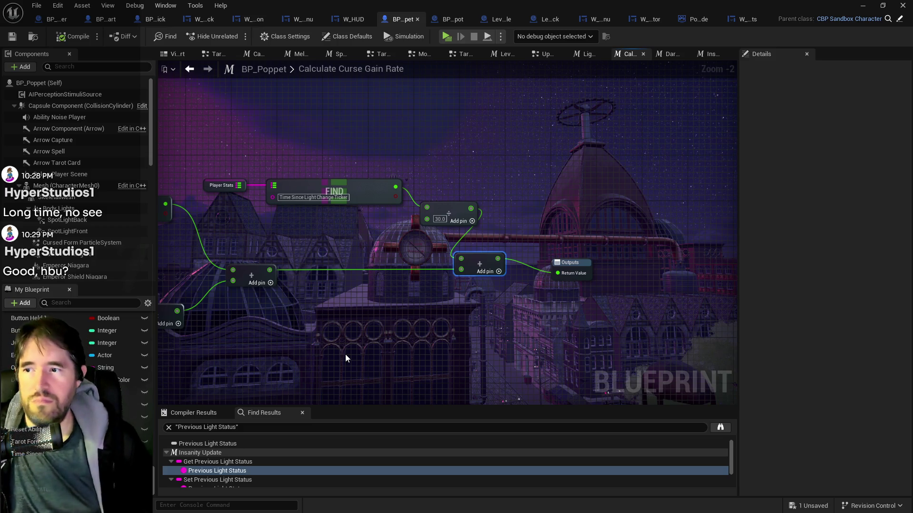
# Step: Change the Divide node's divisor from 30.0 to 10.0
pyautogui.scroll(2, 387, 224)
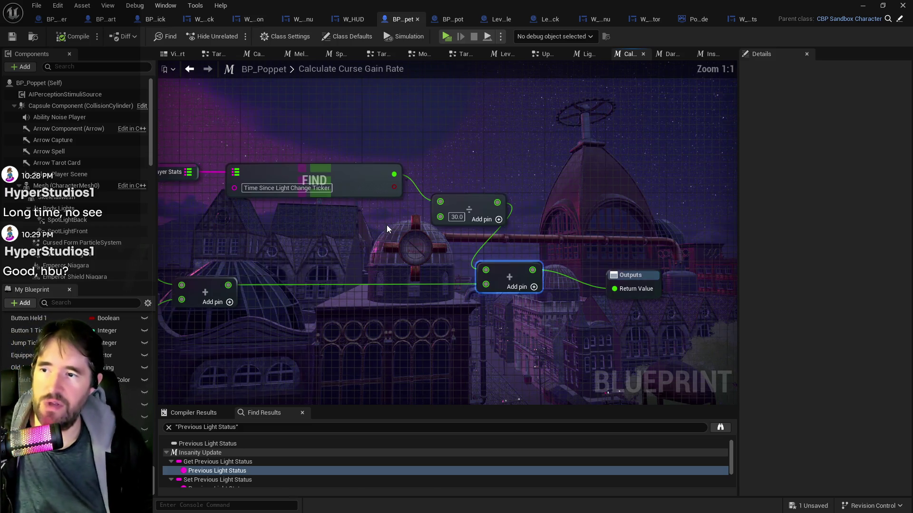
pyautogui.click(456, 217)
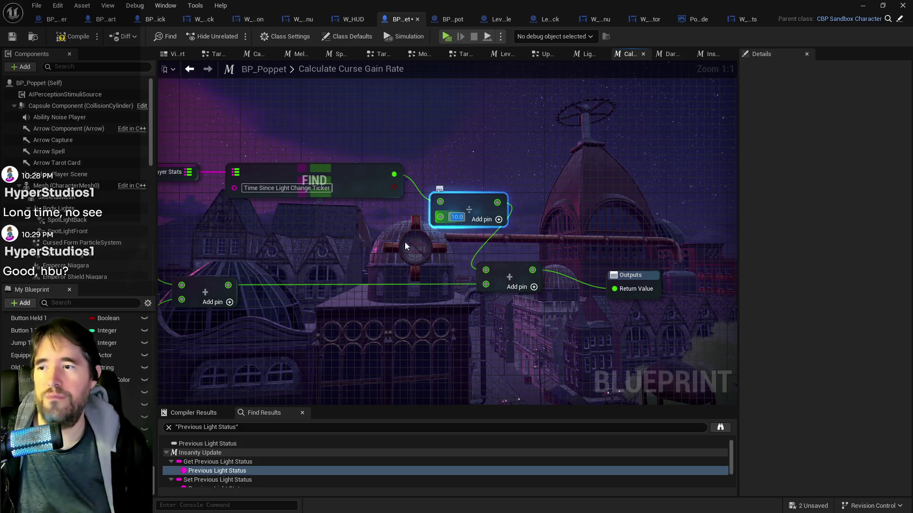
pyautogui.moveTo(404, 241); pyautogui.dragTo(486, 229)
pyautogui.moveTo(542, 188); pyautogui.dragTo(544, 157)
# Step: Realign the Add, Outputs and divide nodes, then compile and save BP_Poppet
pyautogui.moveTo(596, 259); pyautogui.dragTo(641, 258)
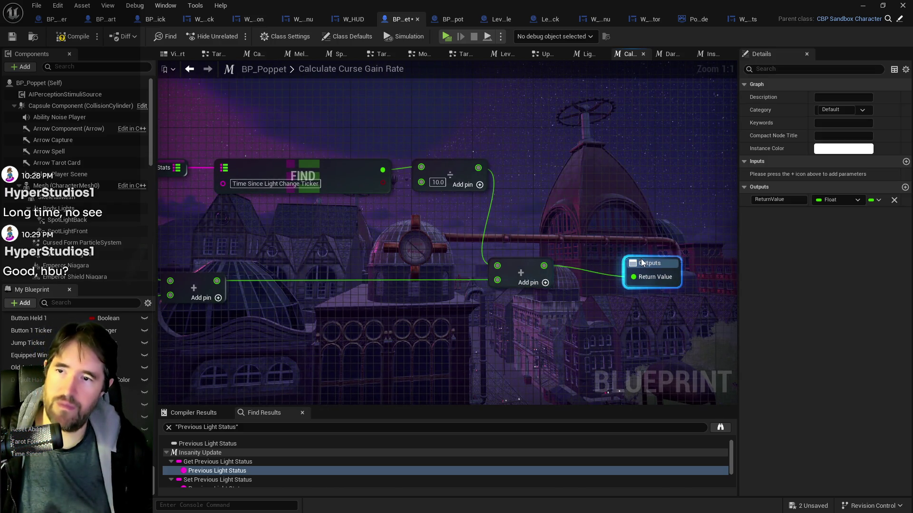
pyautogui.moveTo(336, 222); pyautogui.dragTo(475, 228)
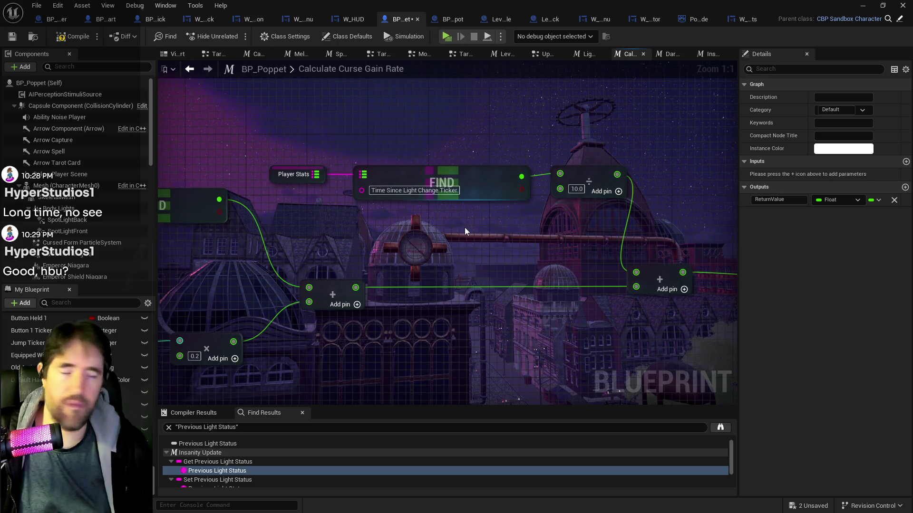
pyautogui.moveTo(284, 124); pyautogui.dragTo(570, 175)
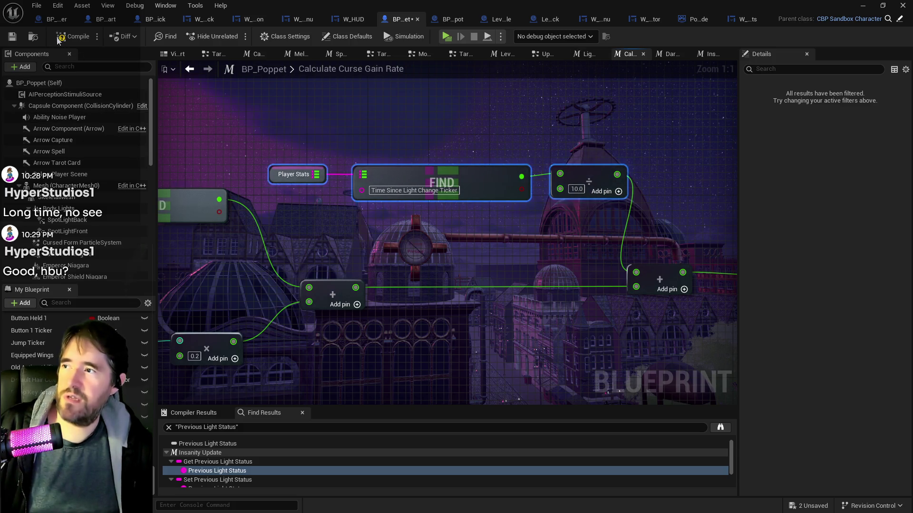
pyautogui.click(14, 44)
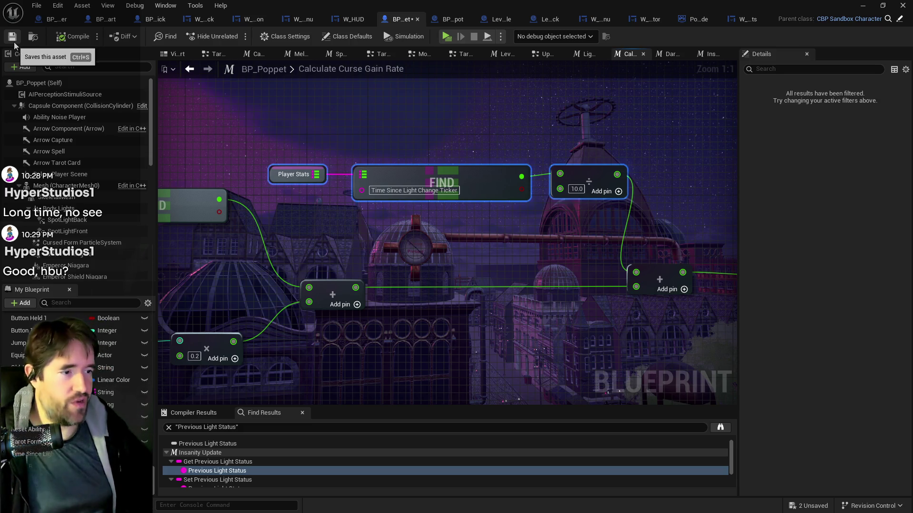
pyautogui.click(14, 44)
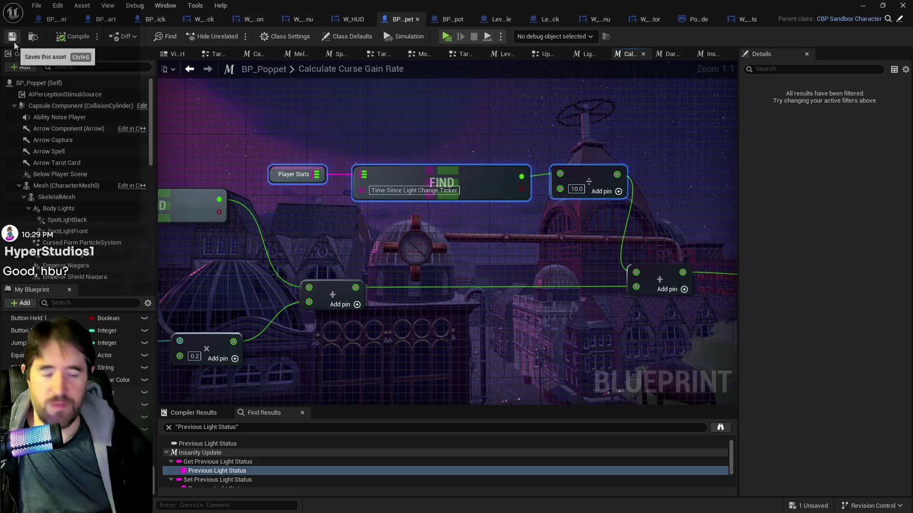
# Step: Launch the standalone preview and run Poppet along the fence casting curse bursts as Sanity falls
pyautogui.click(443, 39)
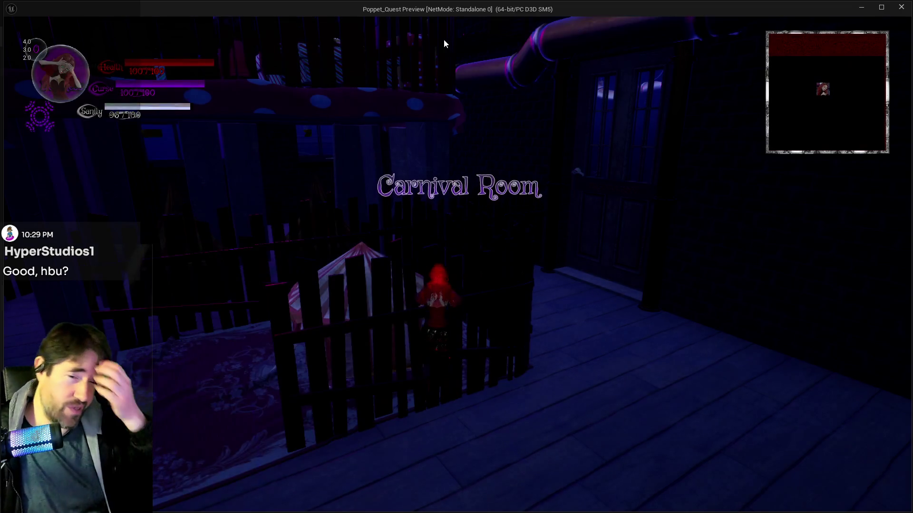
pyautogui.press('w')
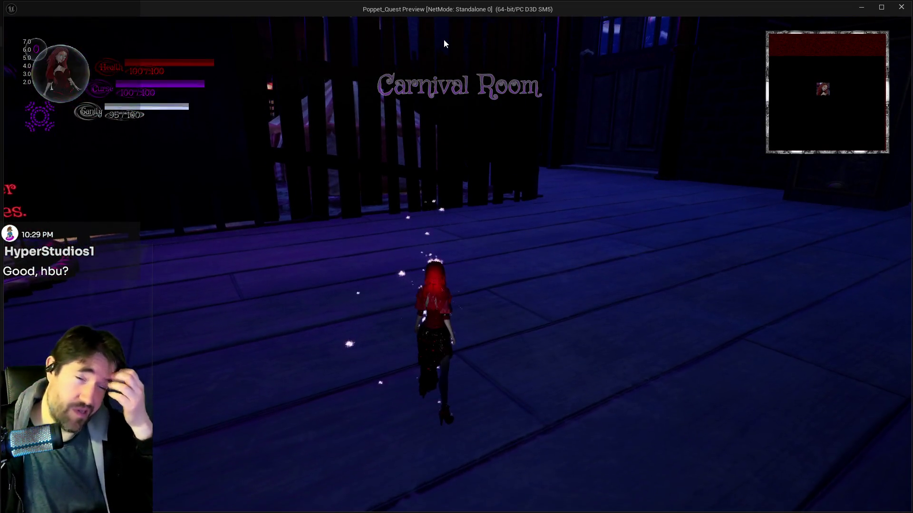
pyautogui.press('w')
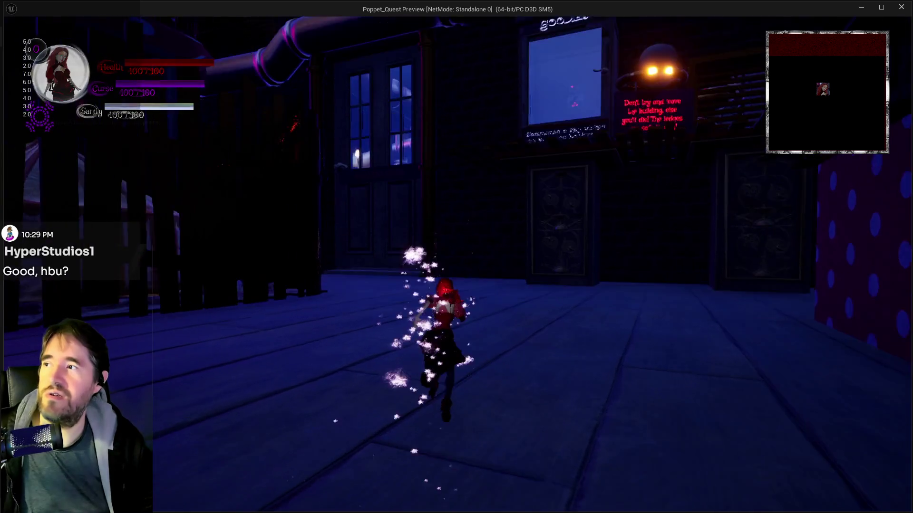
pyautogui.press('w')
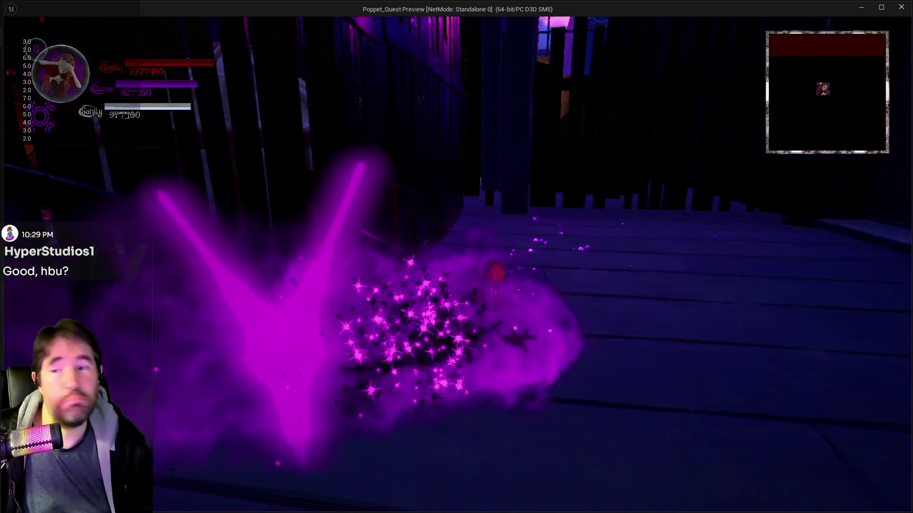
pyautogui.press('w')
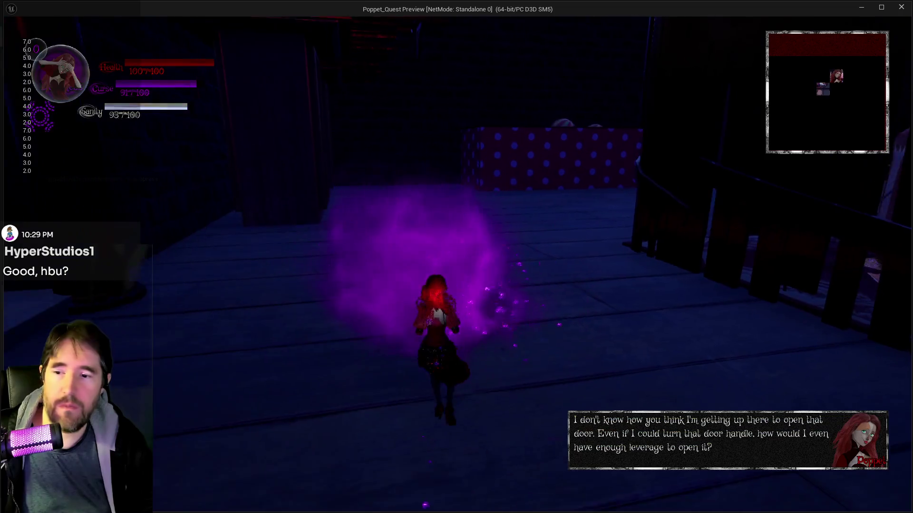
pyautogui.press('w')
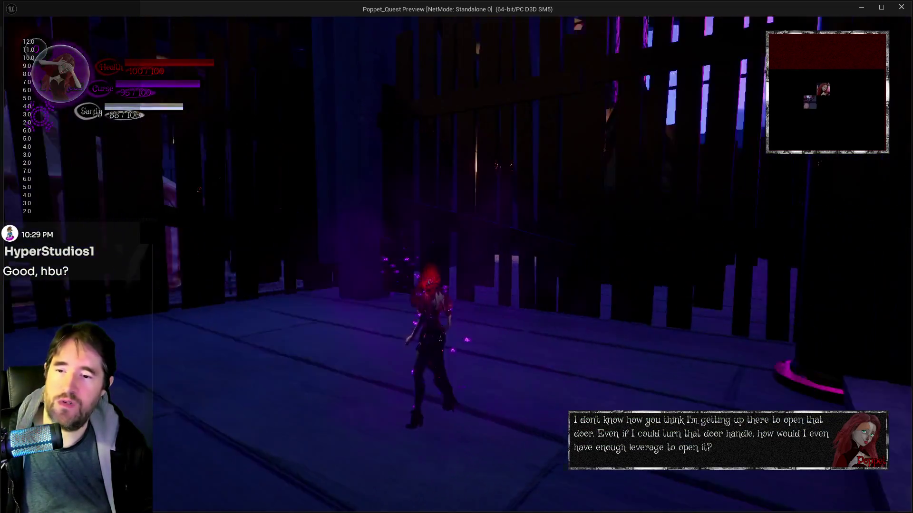
pyautogui.press('w')
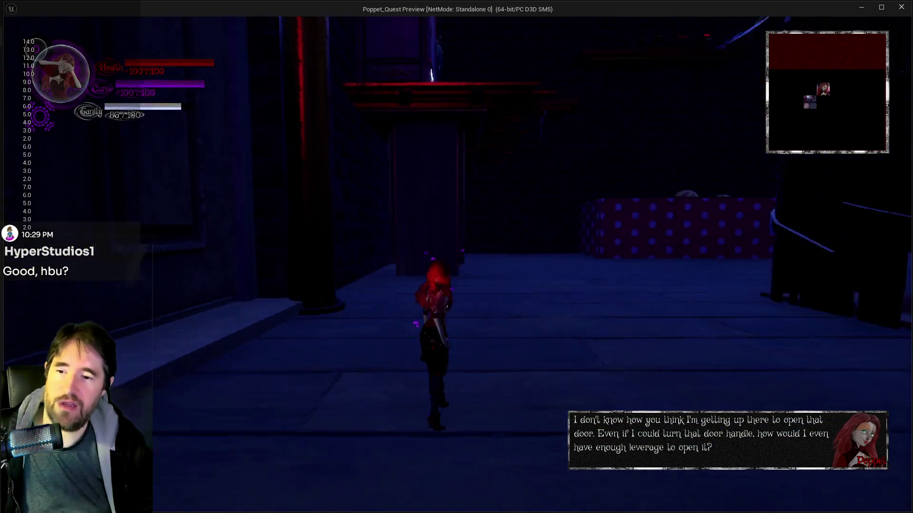
pyautogui.press('w')
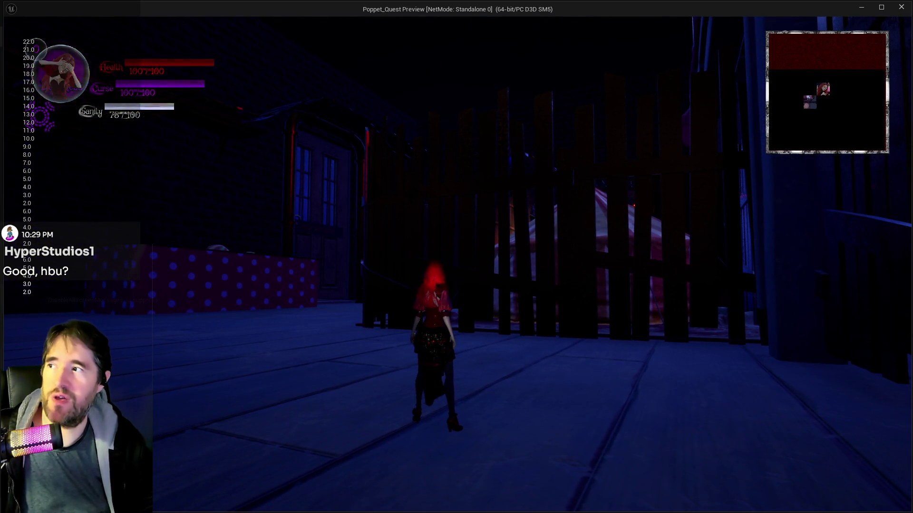
pyautogui.press('shift')
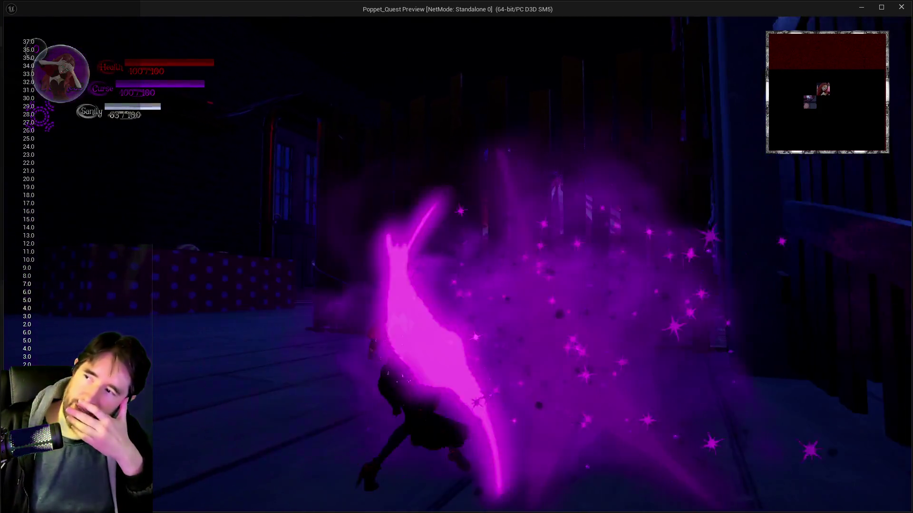
pyautogui.press('w')
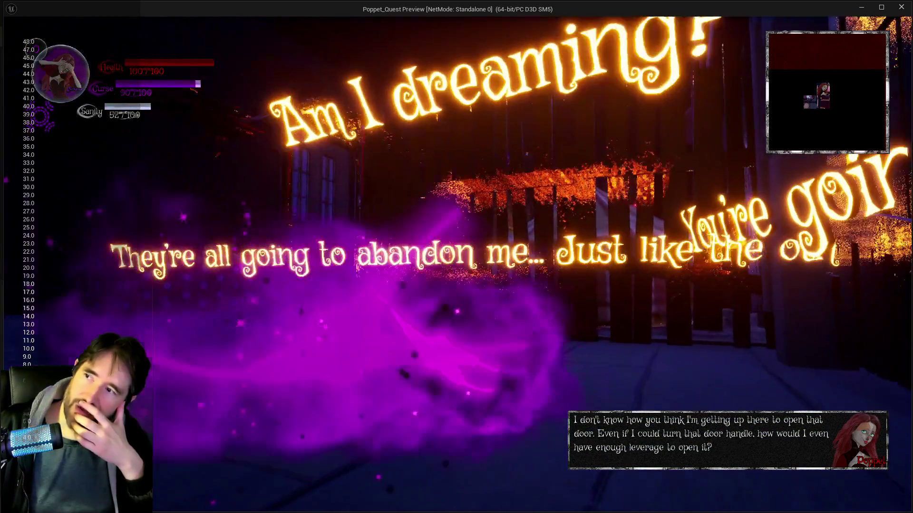
pyautogui.press('w')
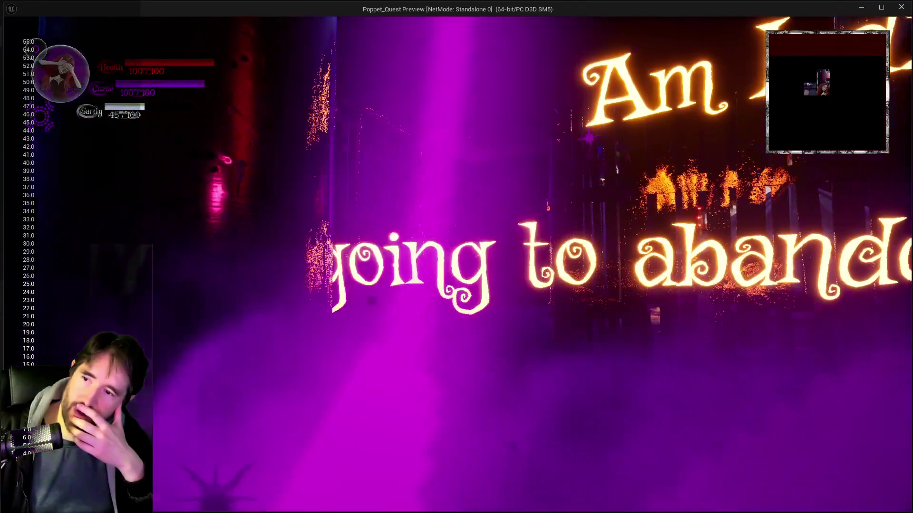
pyautogui.press('w')
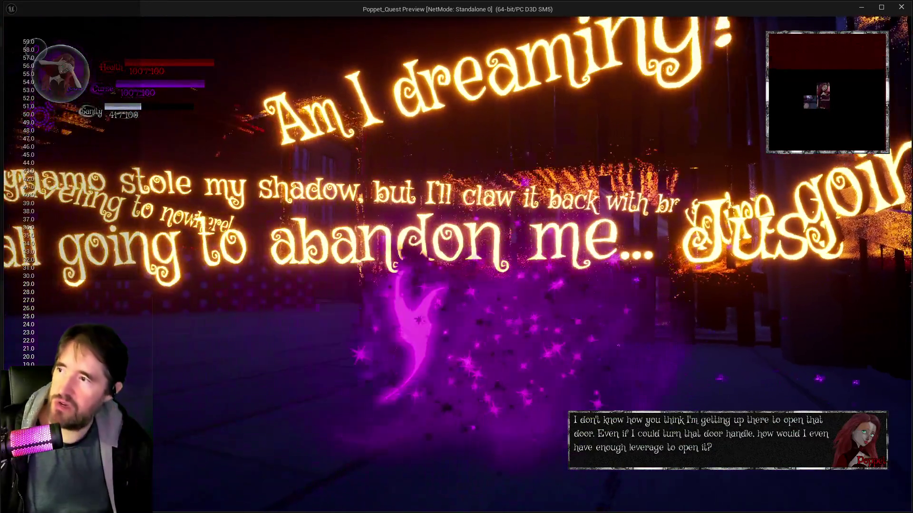
# Step: Run Poppet through the hallucination text toward the tent entrance and sanity signs
pyautogui.press('w')
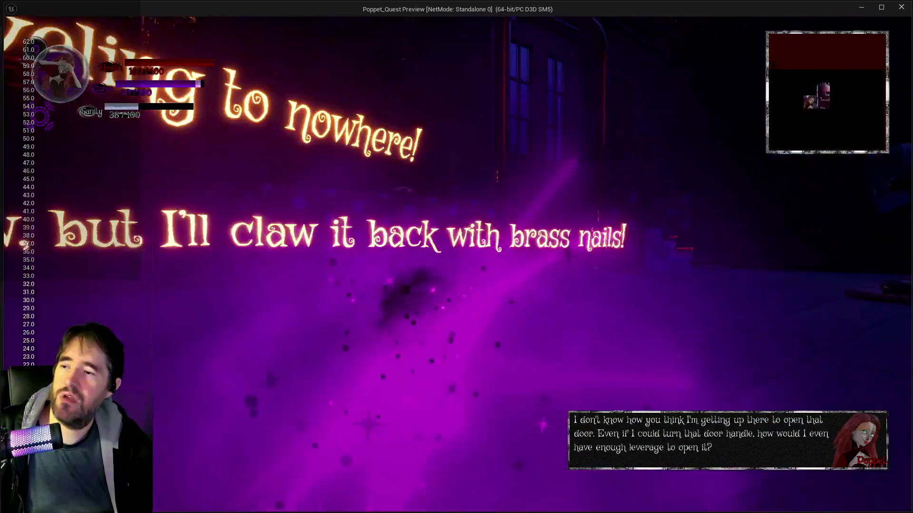
pyautogui.press('w')
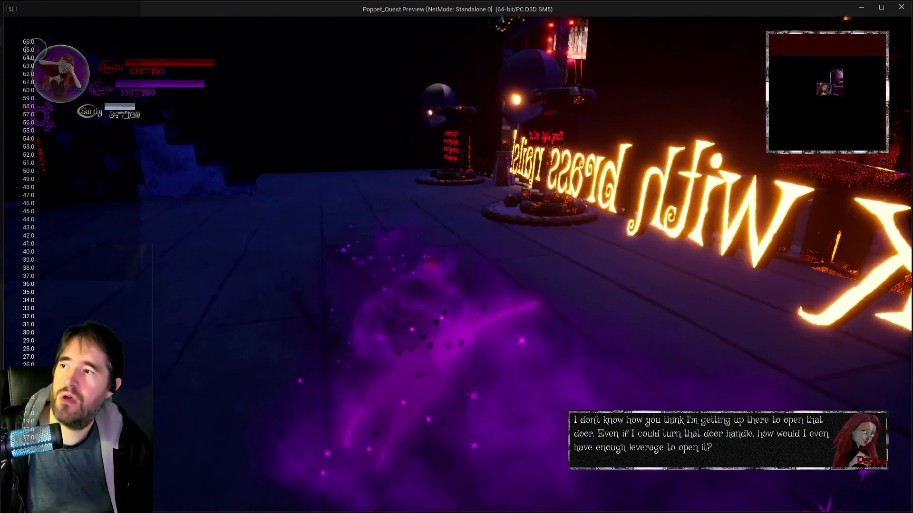
pyautogui.press('w')
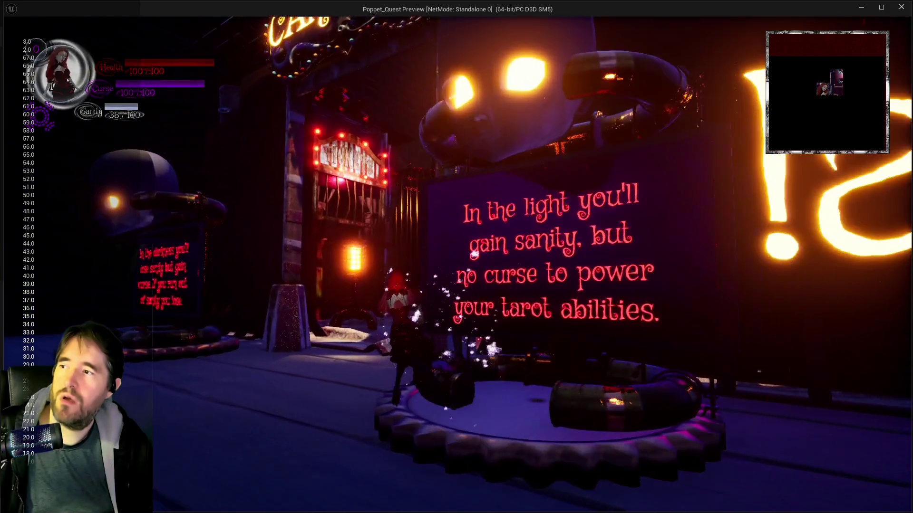
pyautogui.press('w')
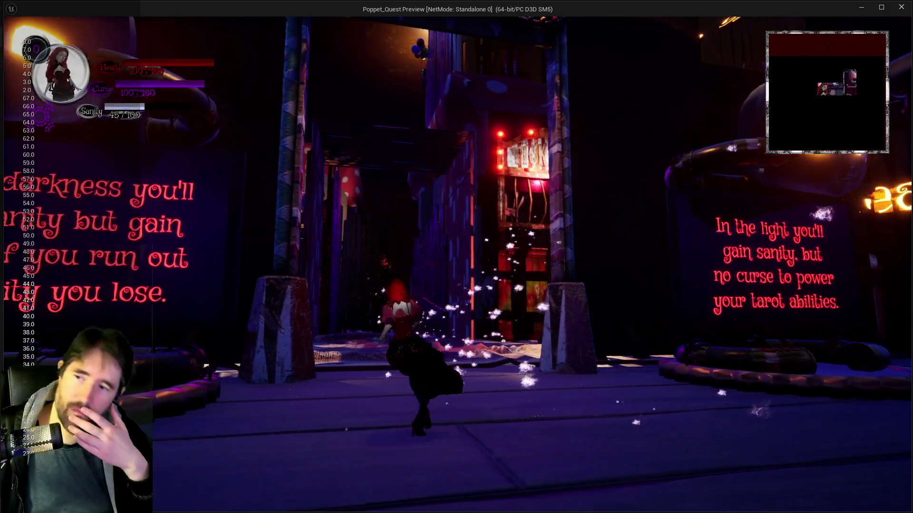
pyautogui.press('s')
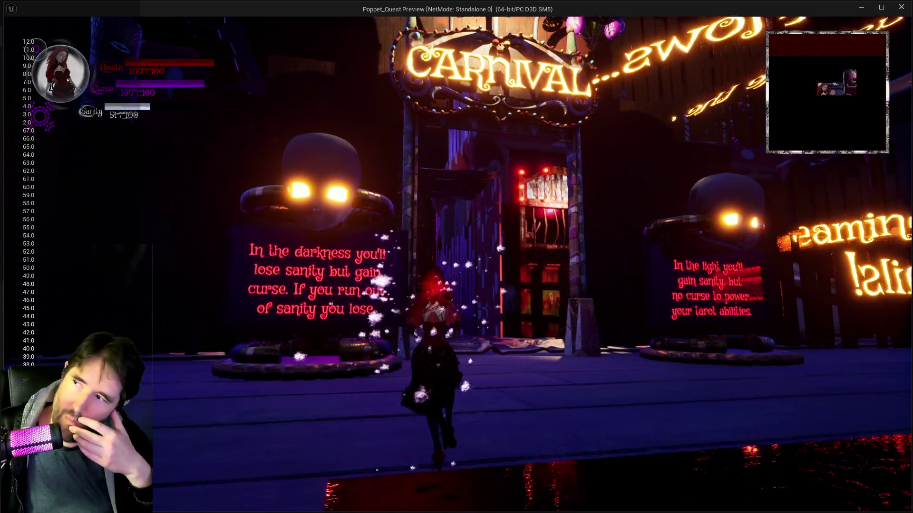
pyautogui.press('w')
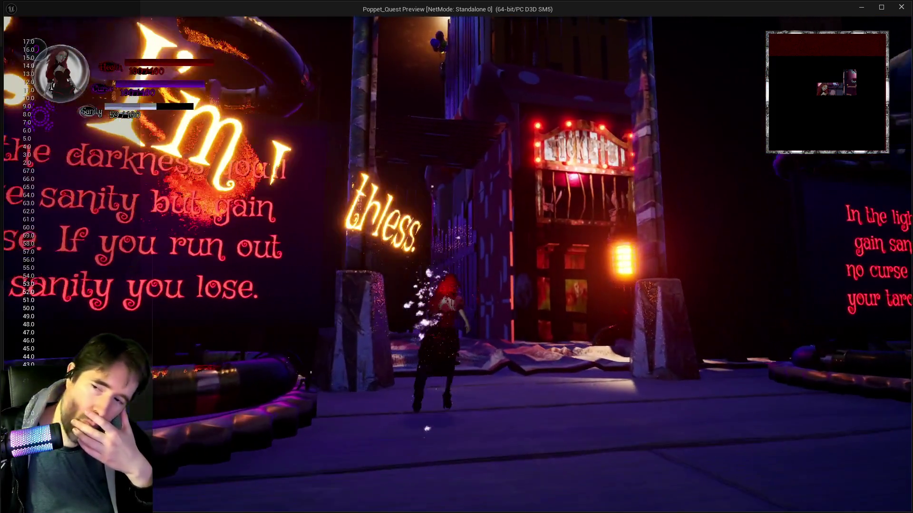
# Step: Move Poppet back and forth between the light and darkness sanity signs
pyautogui.press('d')
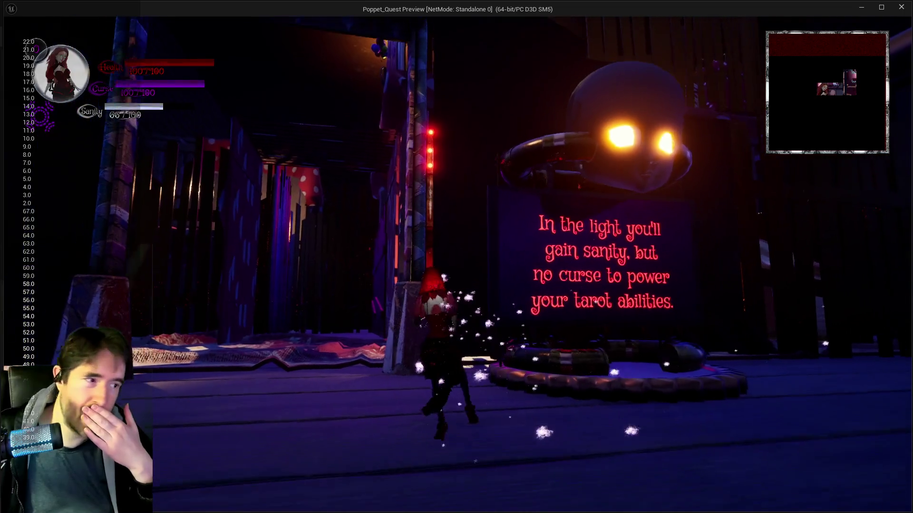
pyautogui.press('a')
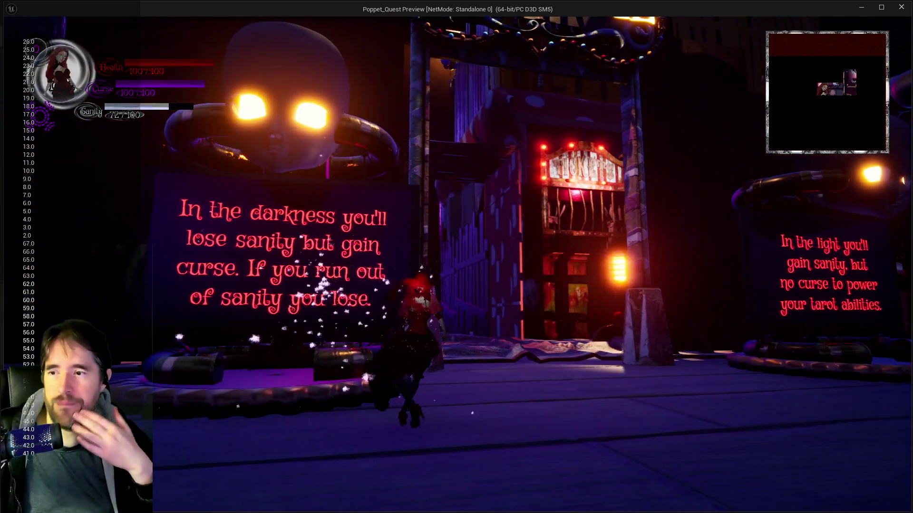
pyautogui.press('d')
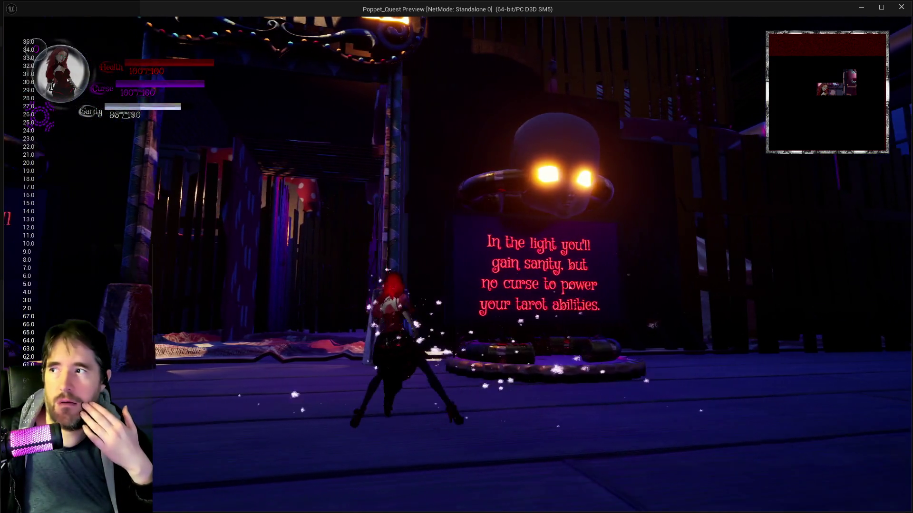
pyautogui.press('a')
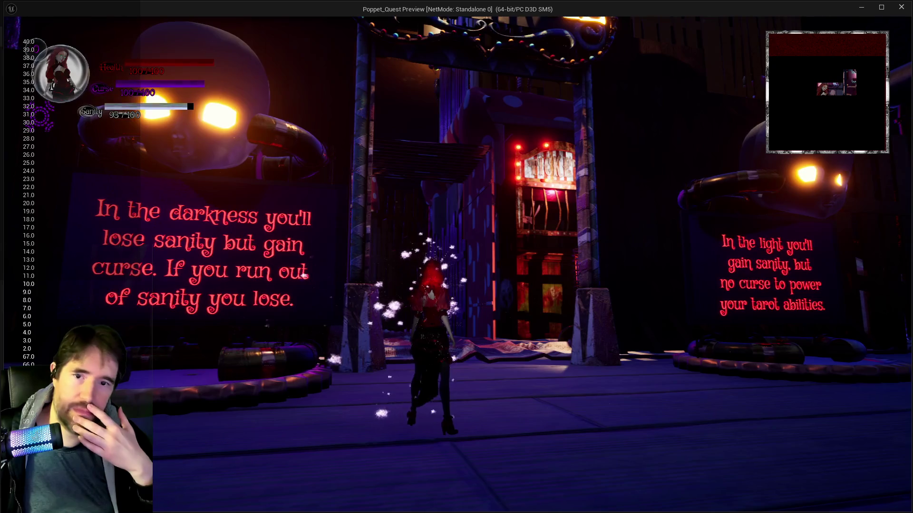
pyautogui.press('d')
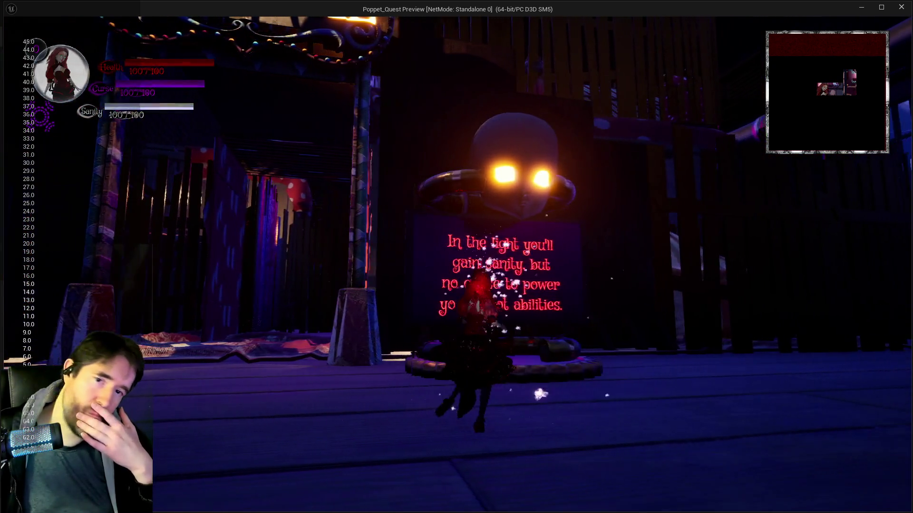
pyautogui.press('a')
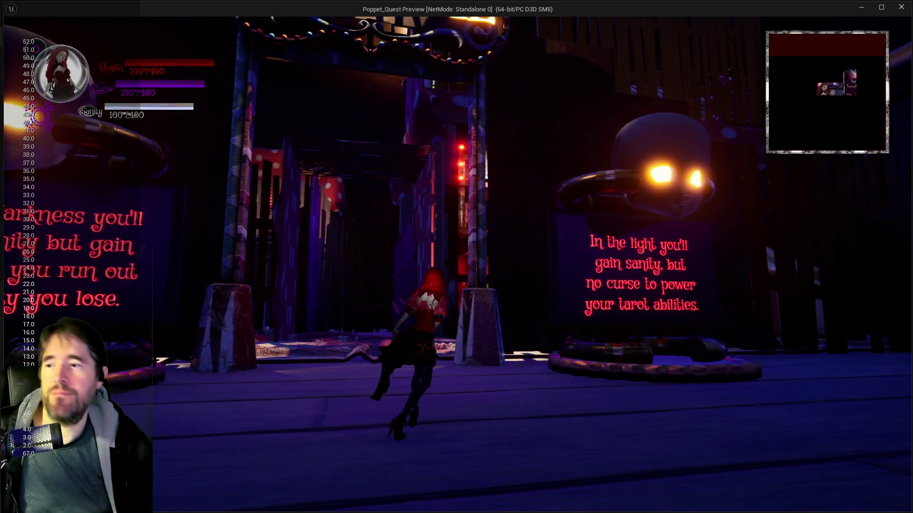
pyautogui.press('d')
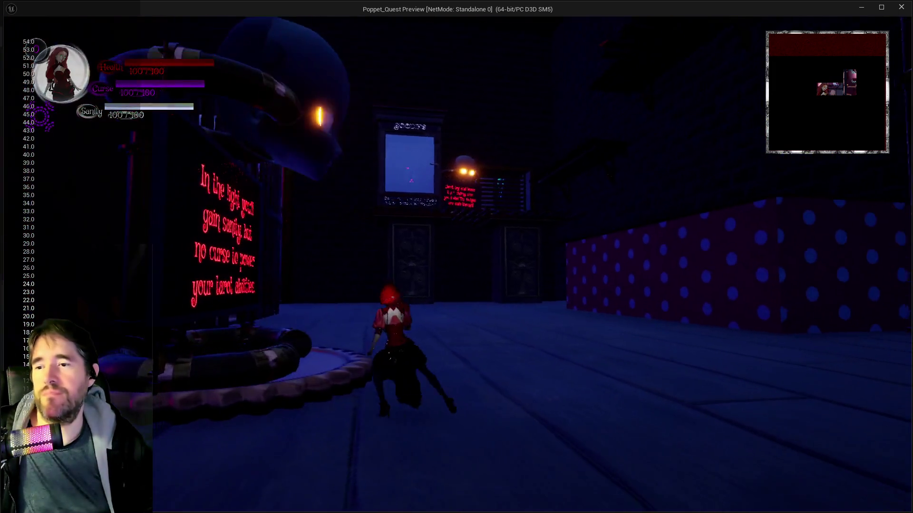
pyautogui.press('a')
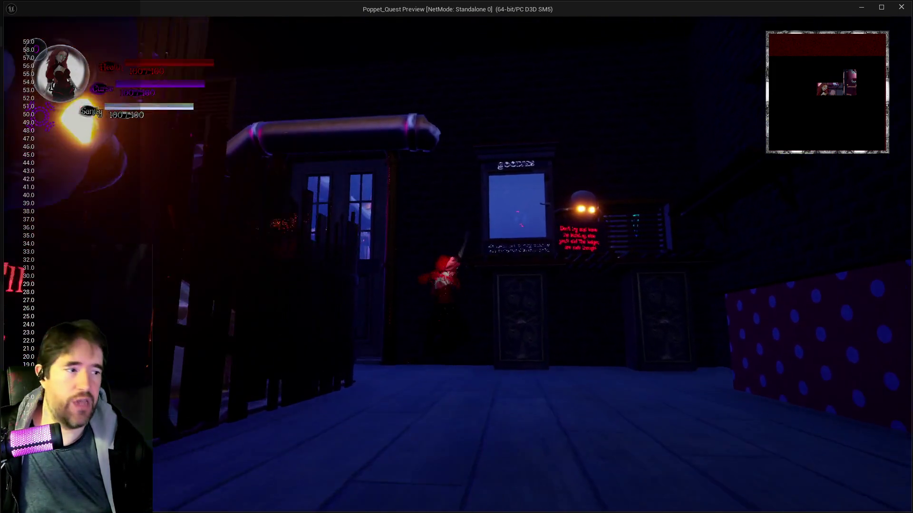
# Step: Run Poppet down the smoky corridor, then leave the preview for the Blueprint graph
pyautogui.press('w')
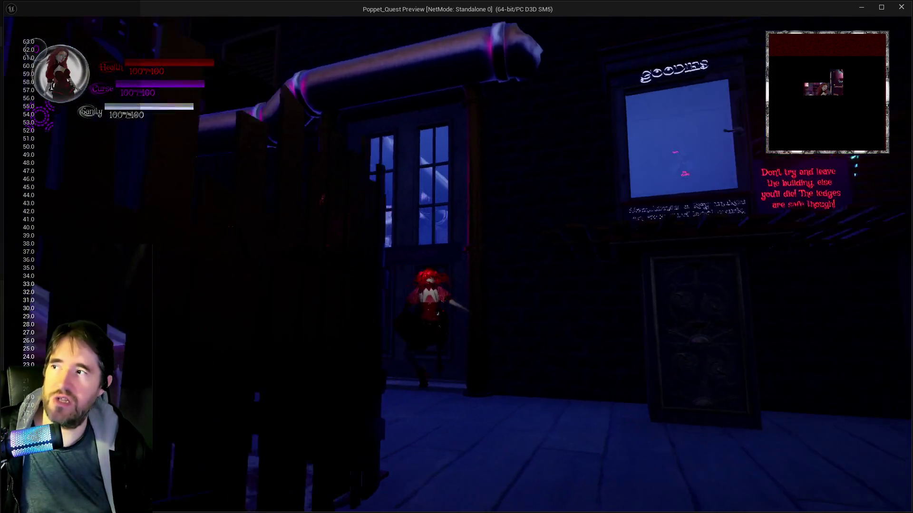
pyautogui.press('w')
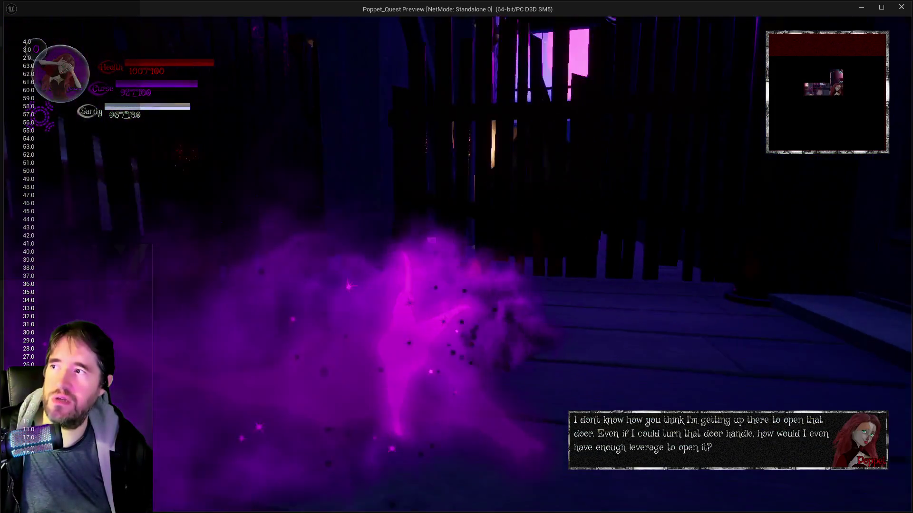
pyautogui.press('w')
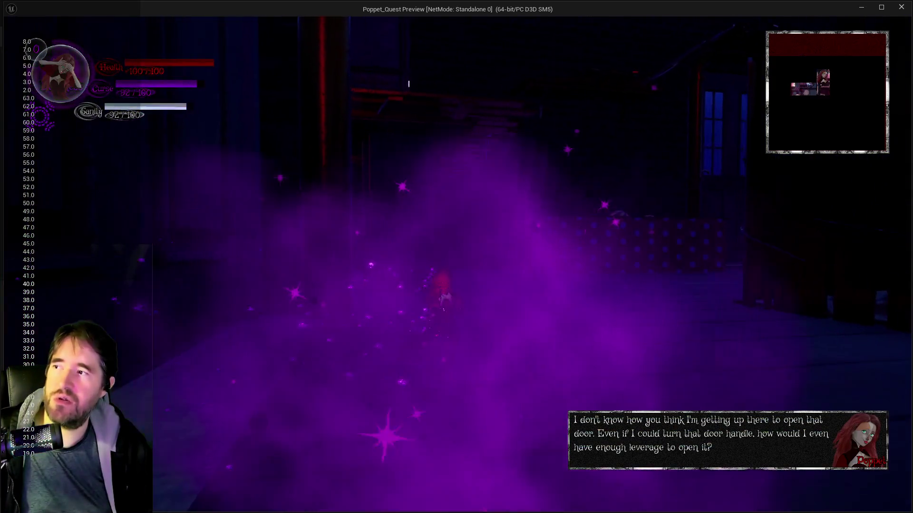
pyautogui.press('w')
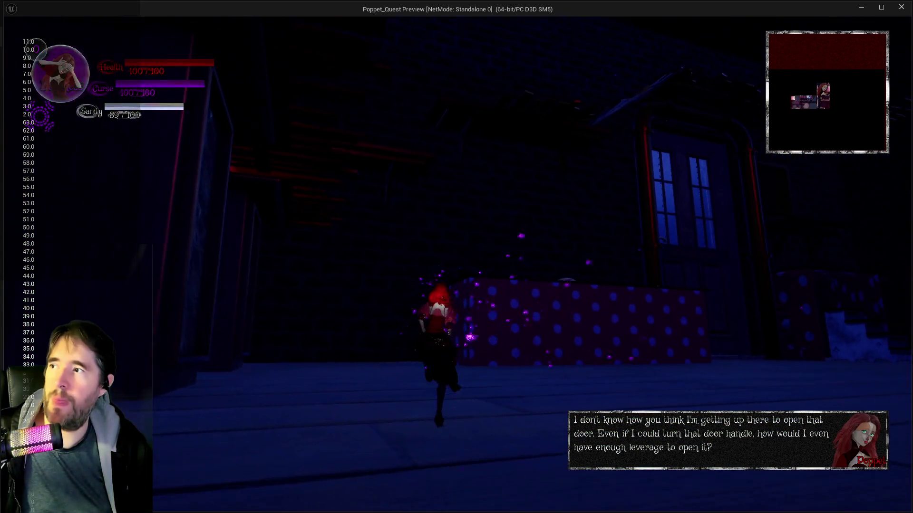
pyautogui.press('w')
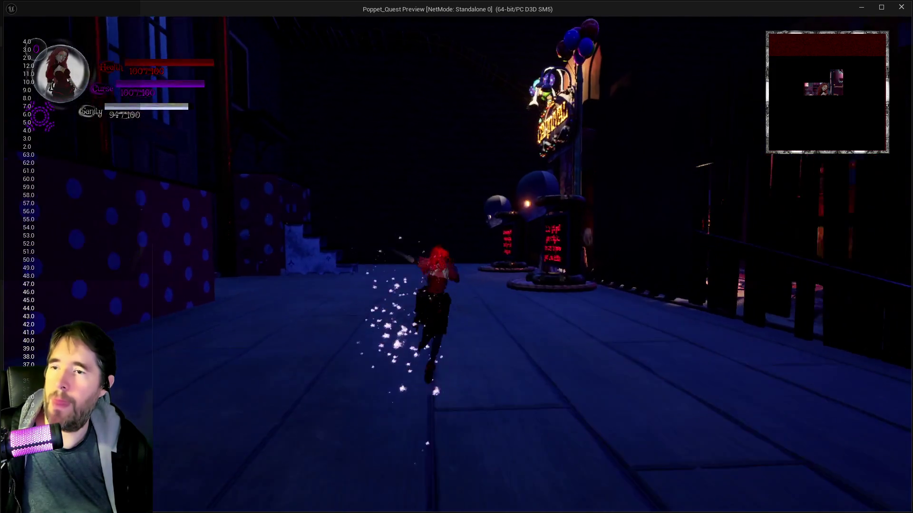
pyautogui.hotkey('alt', 'Tab')
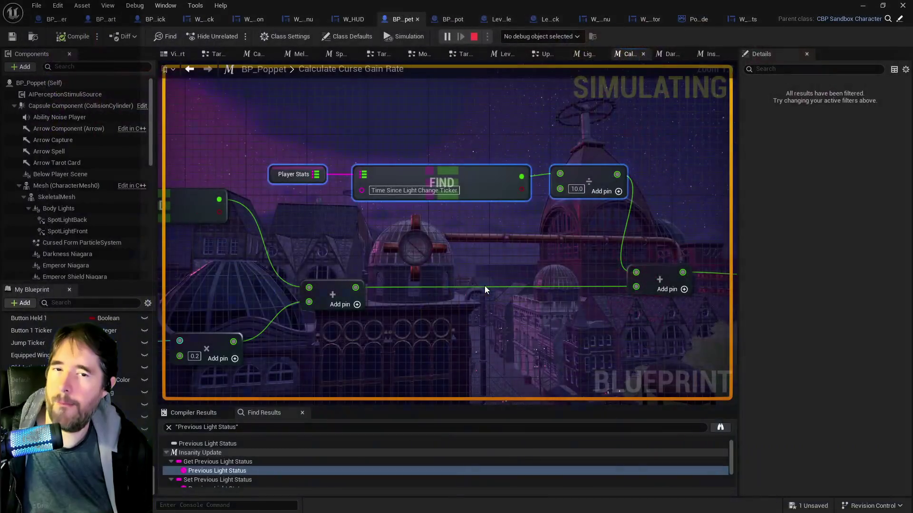
# Step: Stop the simulation and insert a Round node between the divide and Add nodes
pyautogui.press('Escape')
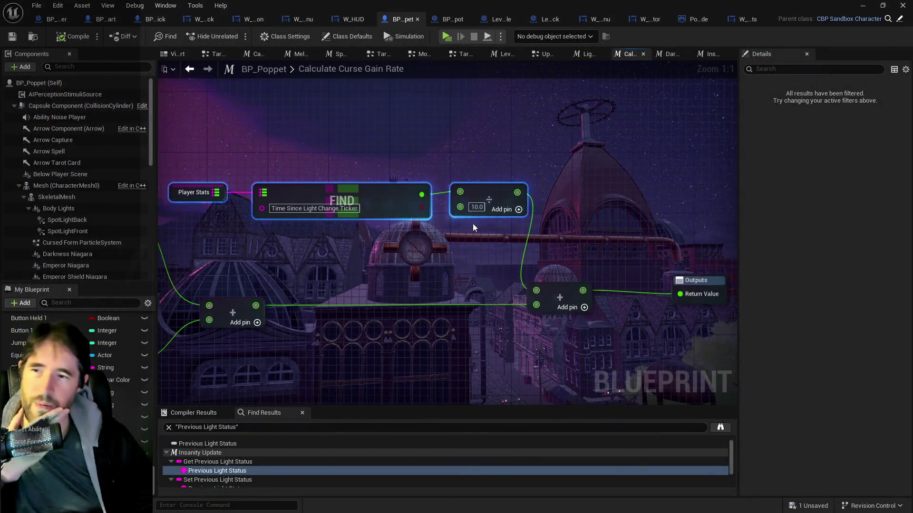
pyautogui.click(477, 206)
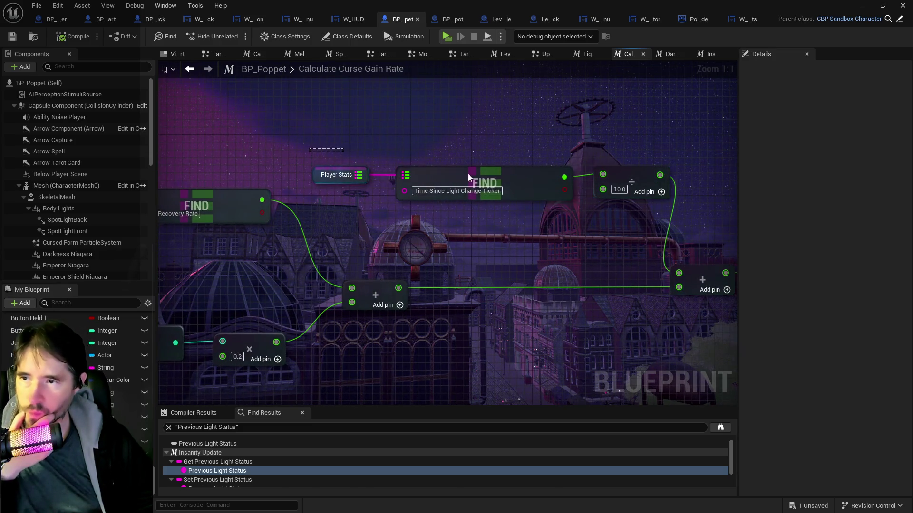
pyautogui.moveTo(295, 209)
pyautogui.mouseDown()
pyautogui.moveTo(606, 167)
pyautogui.moveTo(560, 145)
pyautogui.moveTo(575, 175)
pyautogui.moveTo(557, 173)
pyautogui.mouseUp()
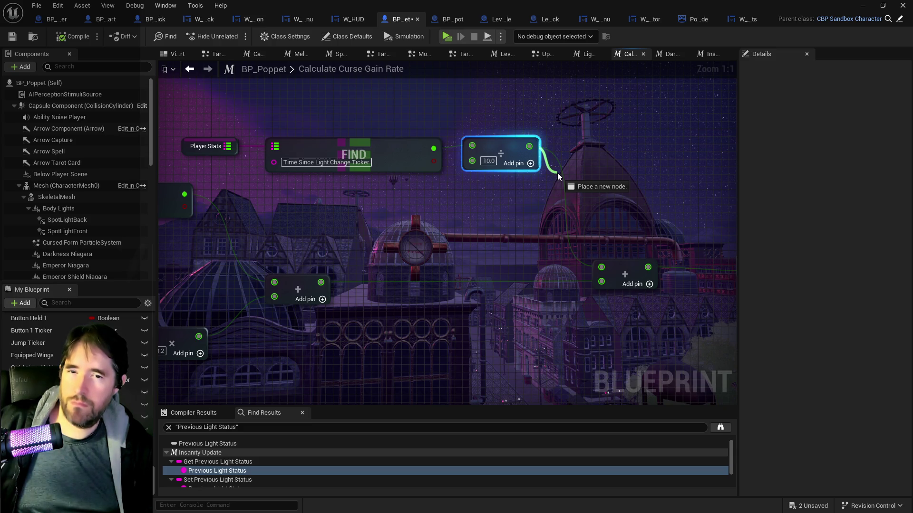
pyautogui.moveTo(557, 173); pyautogui.dragTo(557, 172)
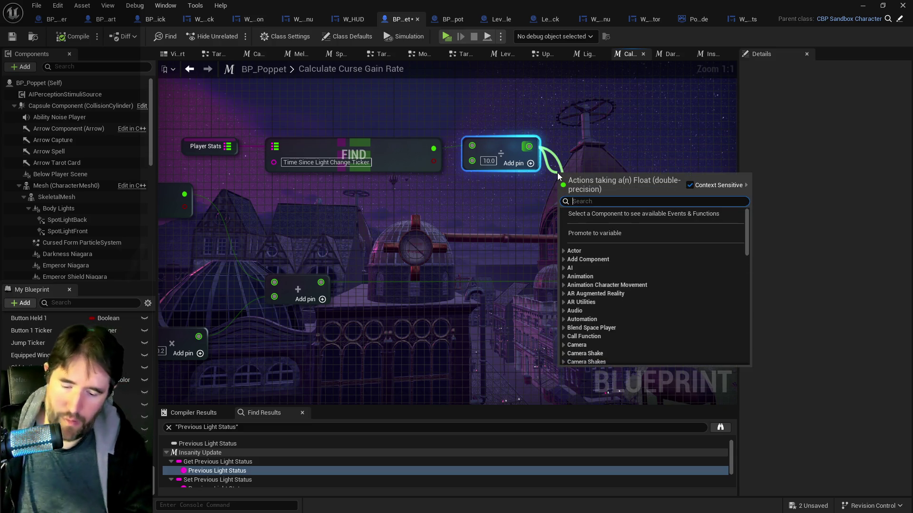
pyautogui.write('rond')
pyautogui.press('BackSpace')
pyautogui.press('BackSpace')
pyautogui.write('und')
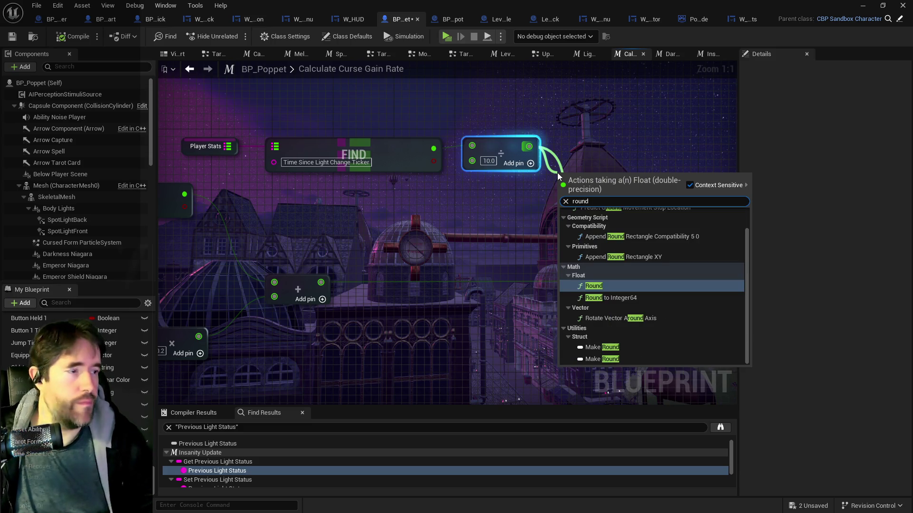
pyautogui.click(607, 290)
pyautogui.moveTo(598, 178); pyautogui.dragTo(531, 203)
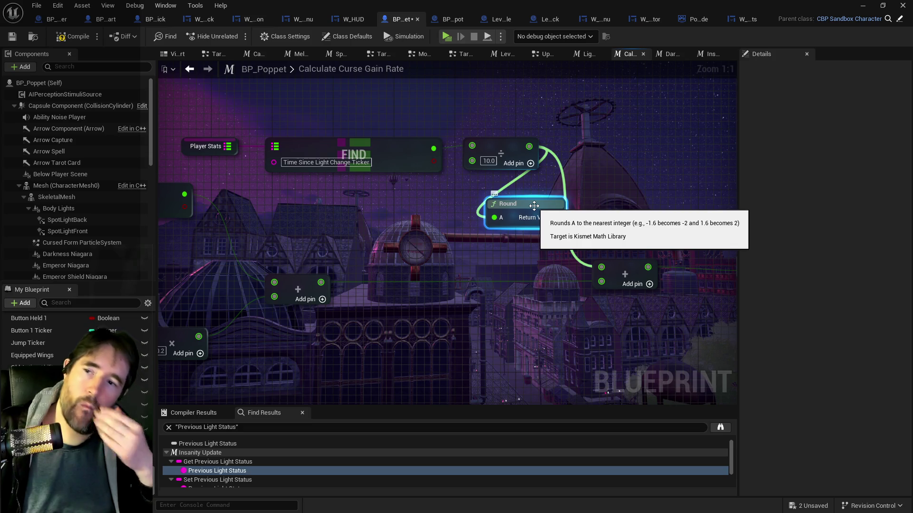
pyautogui.moveTo(533, 205)
pyautogui.mouseDown()
pyautogui.moveTo(518, 206)
pyautogui.moveTo(558, 224)
pyautogui.moveTo(601, 267)
pyautogui.mouseUp()
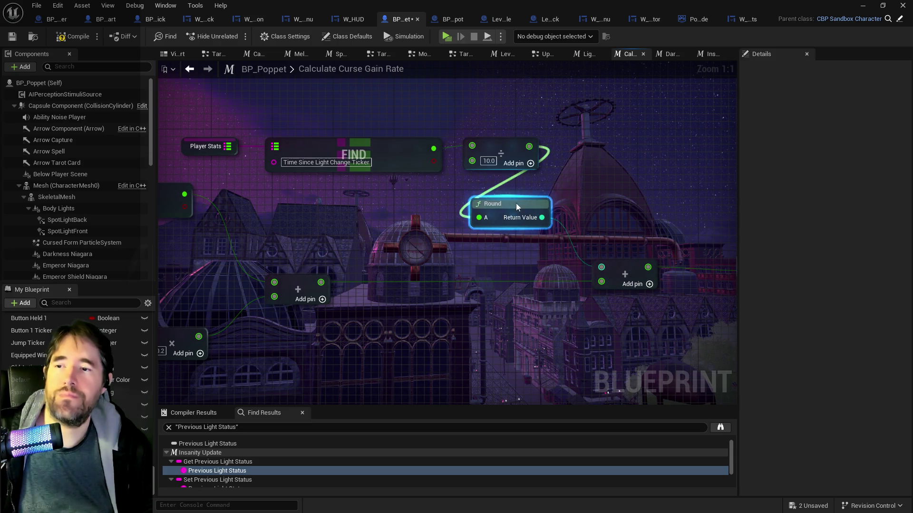
pyautogui.moveTo(515, 203)
pyautogui.mouseDown()
pyautogui.moveTo(612, 171)
pyautogui.moveTo(604, 122)
pyautogui.moveTo(427, 119)
pyautogui.mouseUp()
# Step: Rearrange the graph nodes, set the divisor to 15.0, then compile and save BP_Poppet
pyautogui.moveTo(411, 245); pyautogui.dragTo(617, 294)
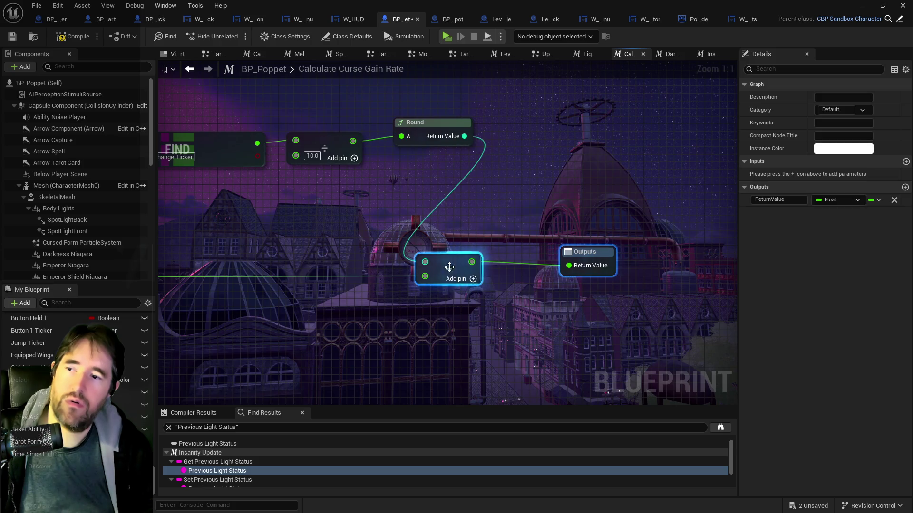
pyautogui.moveTo(457, 269); pyautogui.dragTo(564, 267)
pyautogui.moveTo(449, 124); pyautogui.dragTo(448, 132)
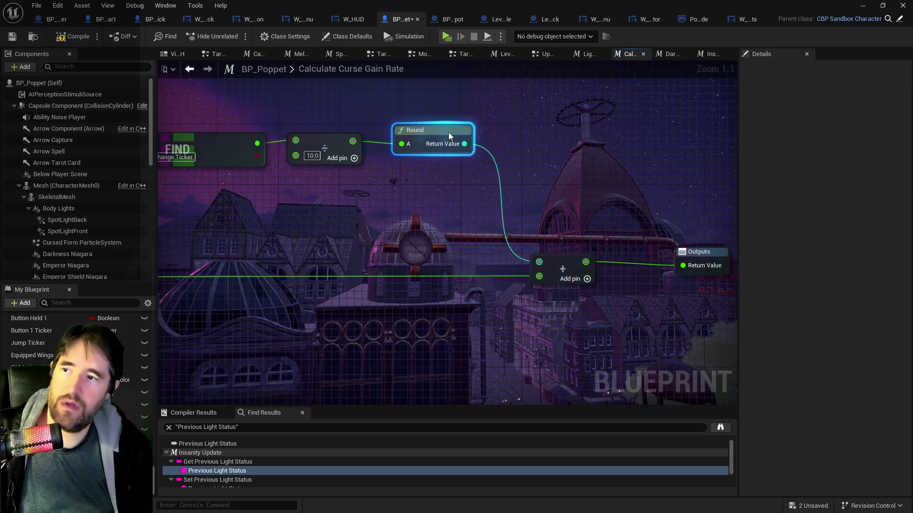
pyautogui.moveTo(388, 190); pyautogui.dragTo(497, 203)
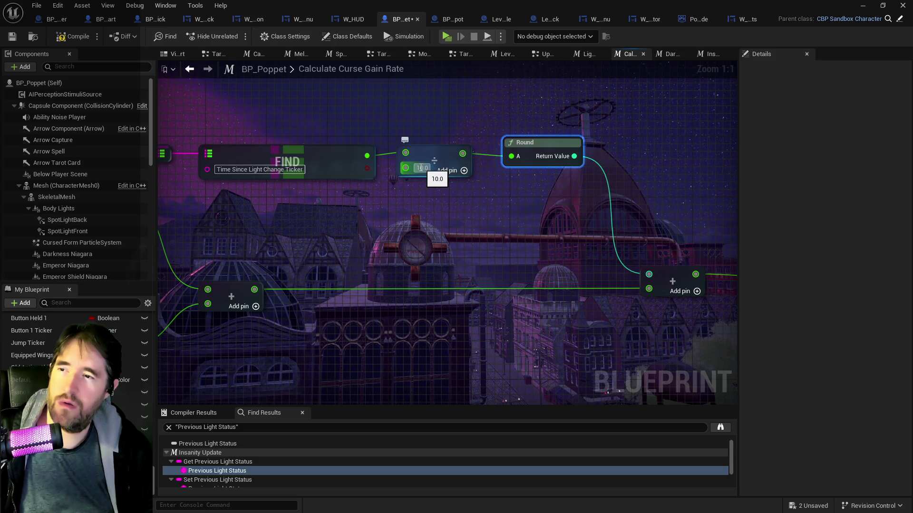
pyautogui.click(420, 168)
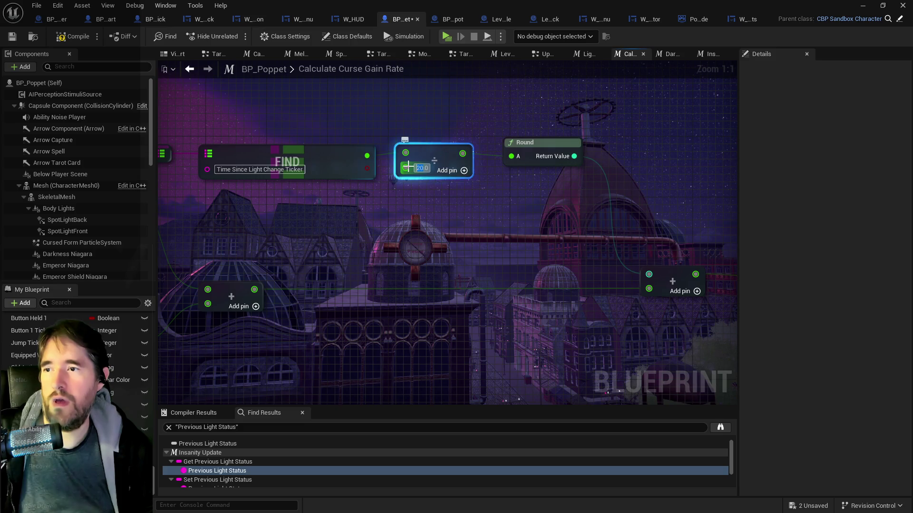
pyautogui.write('15')
pyautogui.click(60, 37)
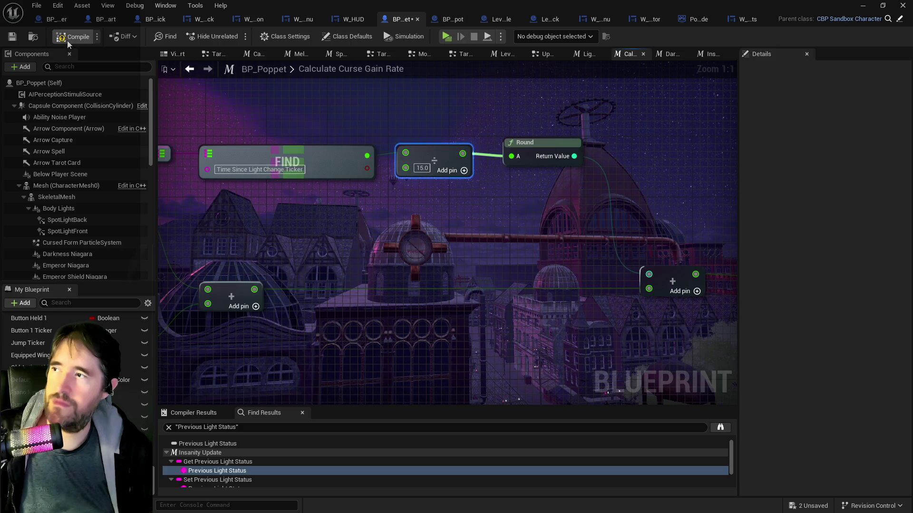
pyautogui.click(68, 41)
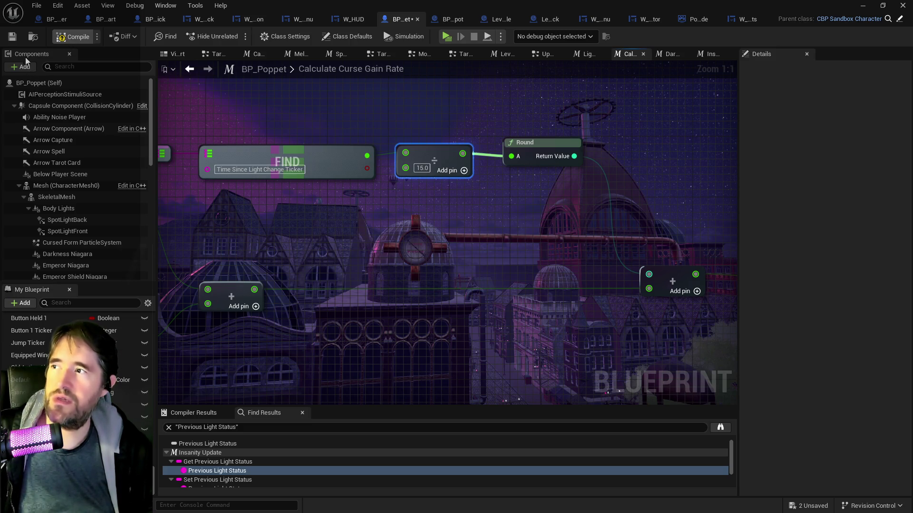
pyautogui.click(13, 39)
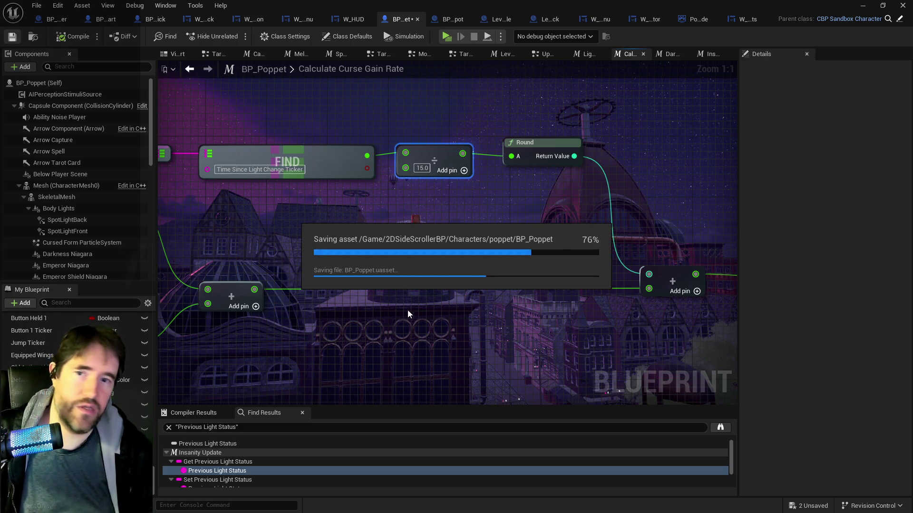
# Step: Return to the level editor, reposition the viewport, and start playing in the Magician Room
pyautogui.click(499, 19)
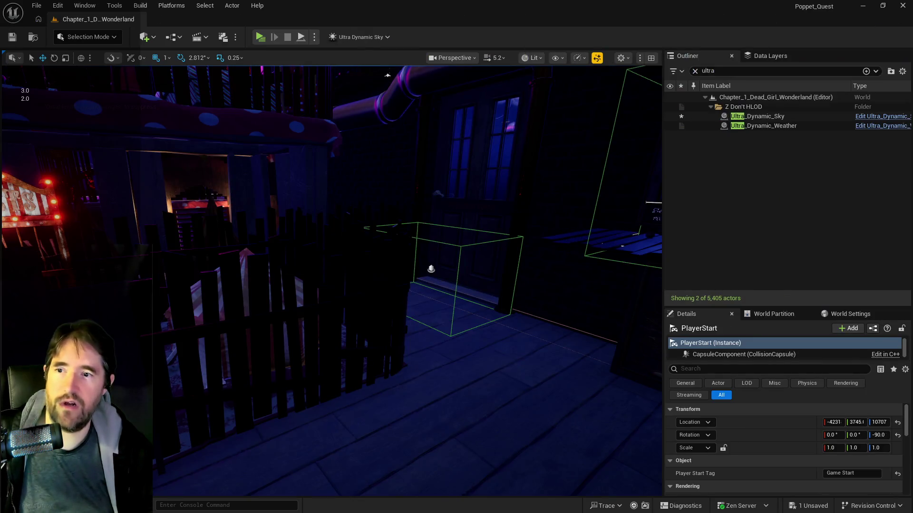
pyautogui.moveTo(516, 308); pyautogui.dragTo(515, 285)
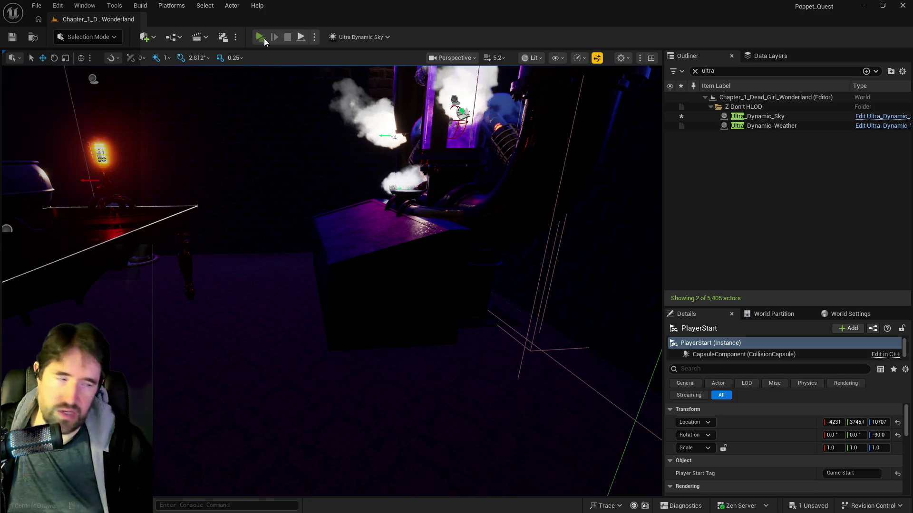
pyautogui.click(264, 38)
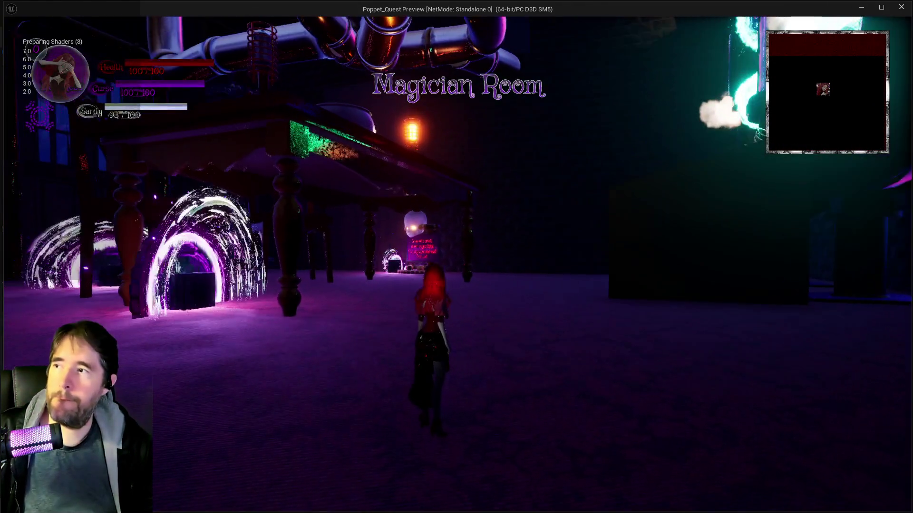
# Step: Cast the curse spell ten times to test Curse drain, then stop the play session
pyautogui.press('1')
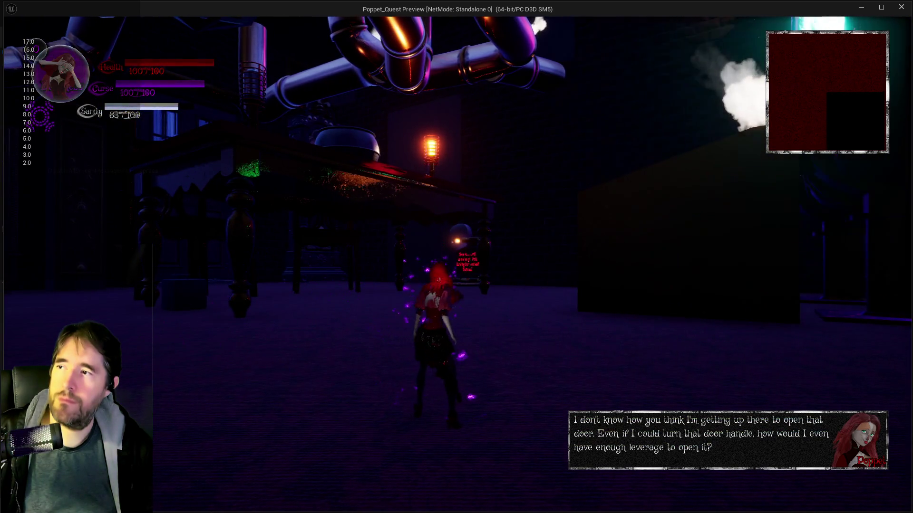
pyautogui.press('1')
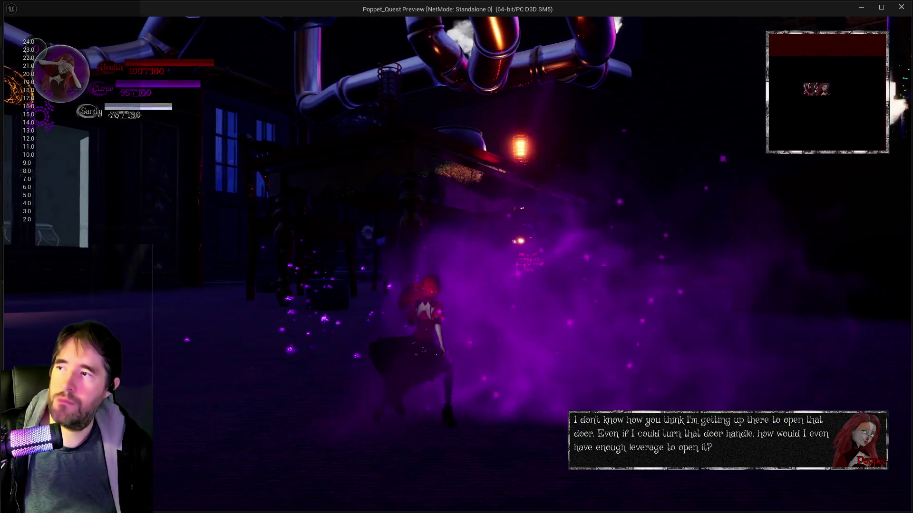
pyautogui.press('1')
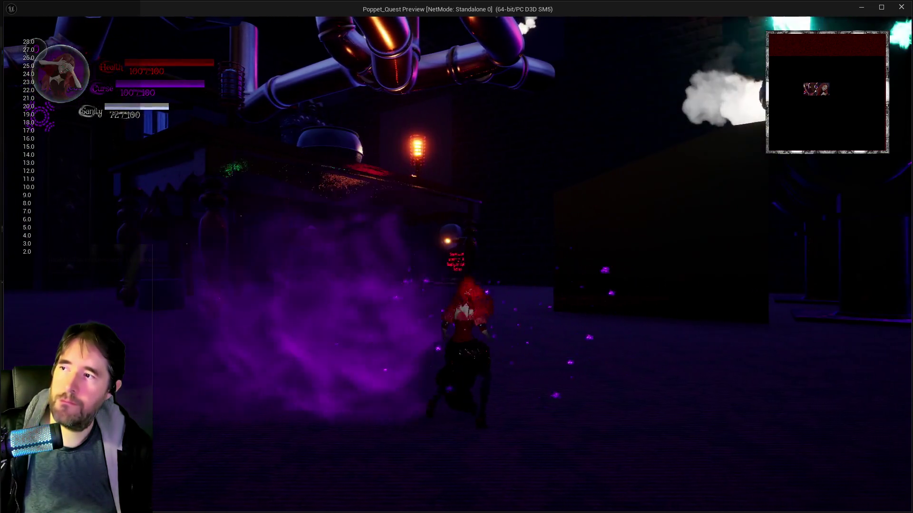
pyautogui.press('1')
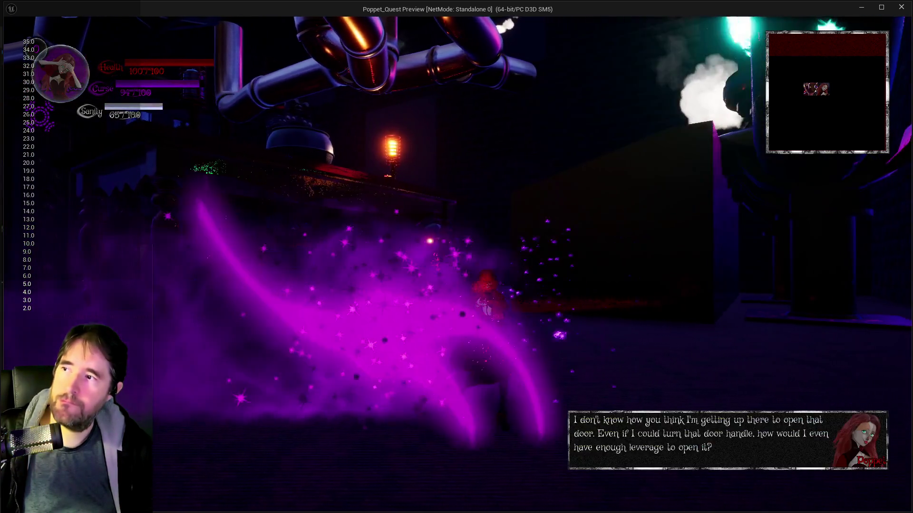
pyautogui.press('1')
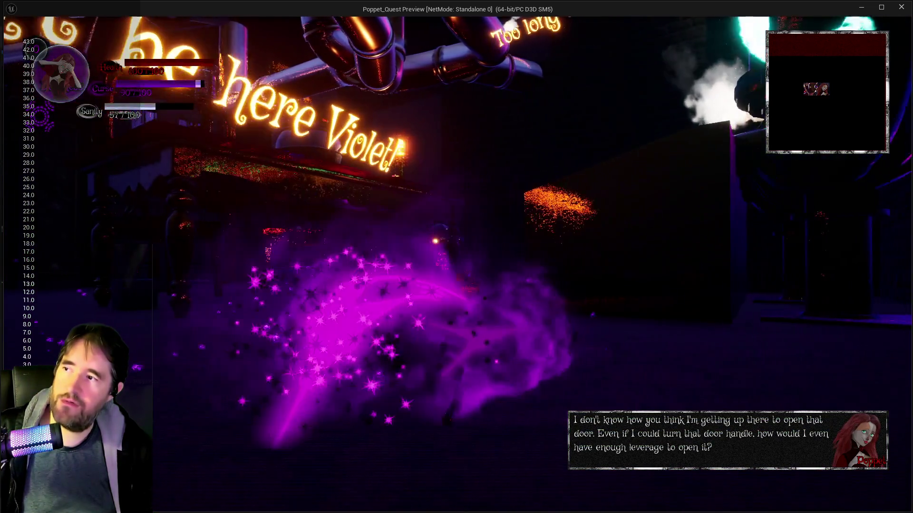
pyautogui.press('1')
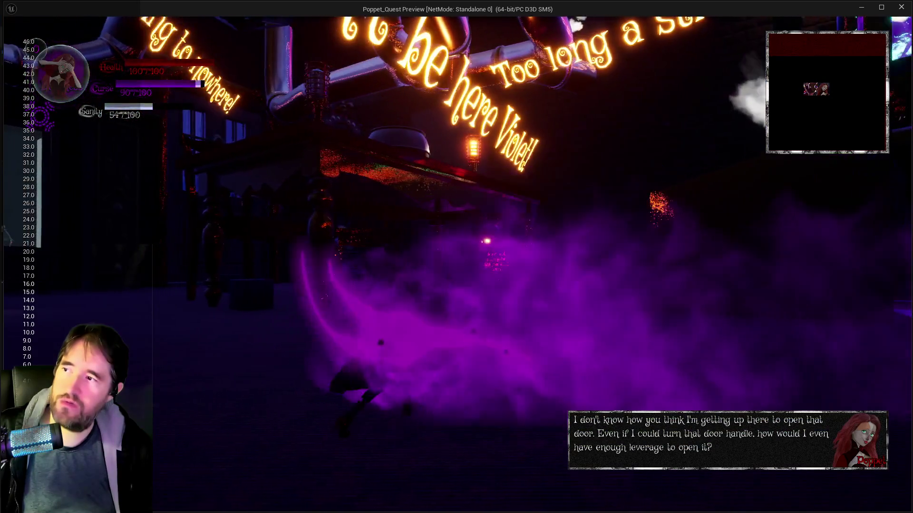
pyautogui.press('1')
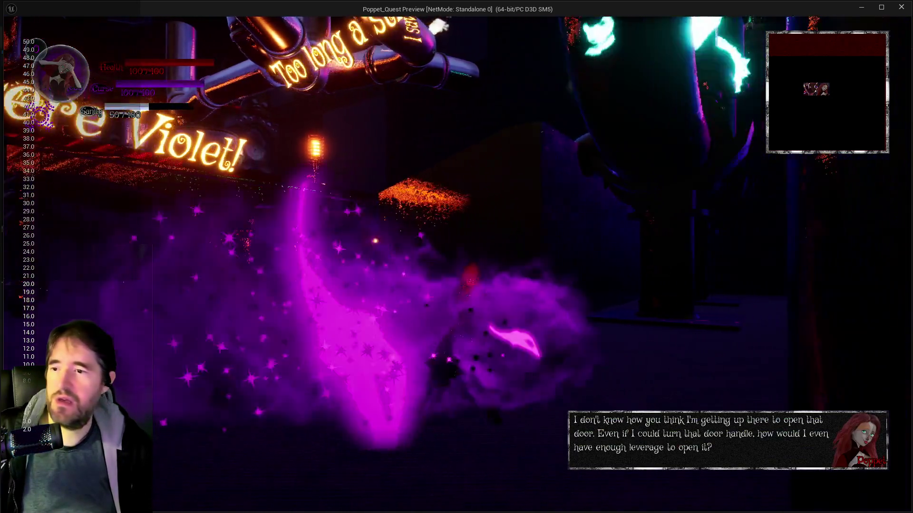
pyautogui.press('1')
pyautogui.press('1')
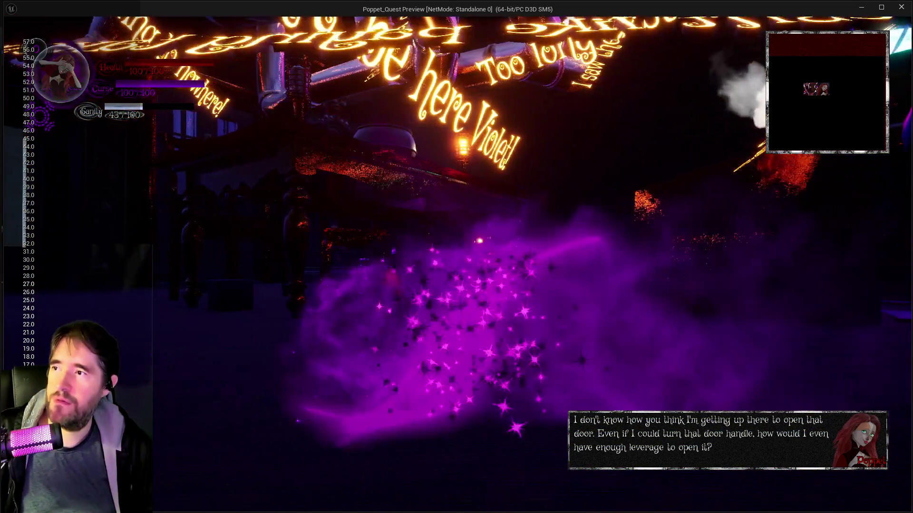
pyautogui.press('1')
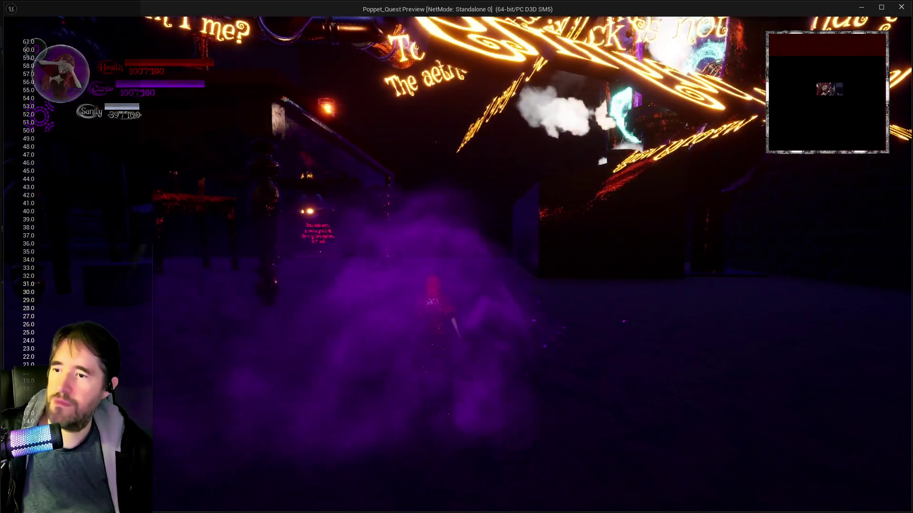
pyautogui.press('1')
pyautogui.hotkey('alt', 'Tab')
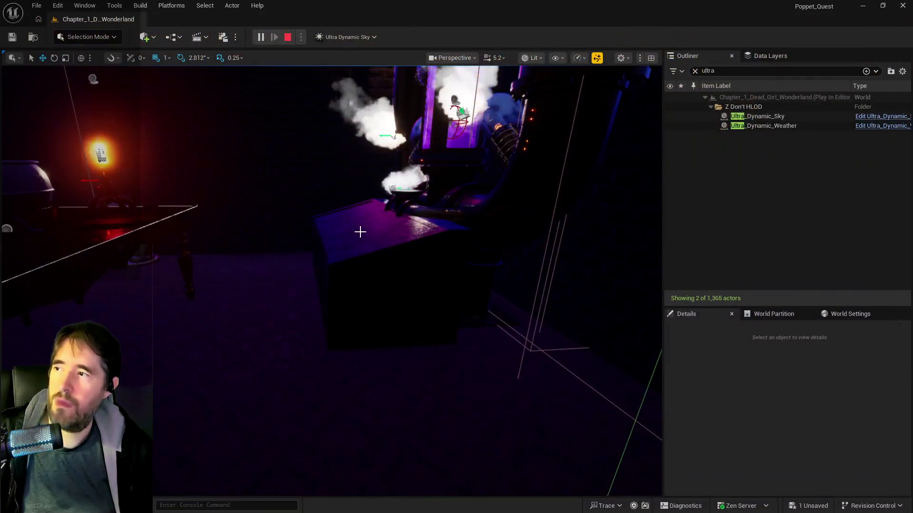
pyautogui.press('Escape')
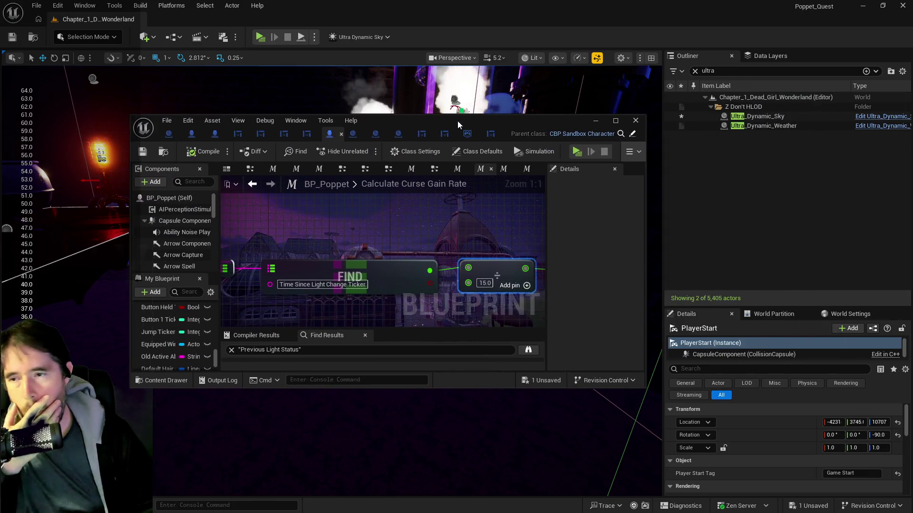
# Step: Set the Calculate Curse Gain Rate divisor to 20.0, then compile and save BP_Poppet
pyautogui.doubleClick(457, 121)
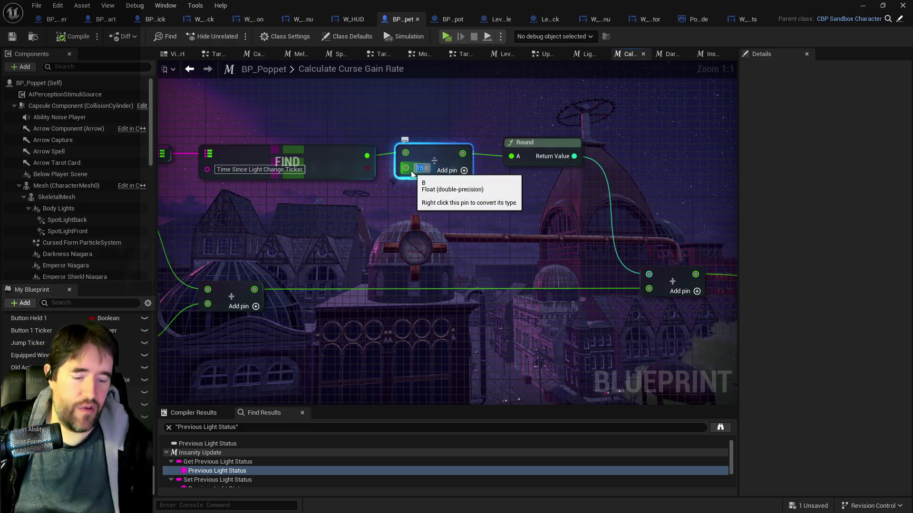
pyautogui.write('30')
pyautogui.press('Return')
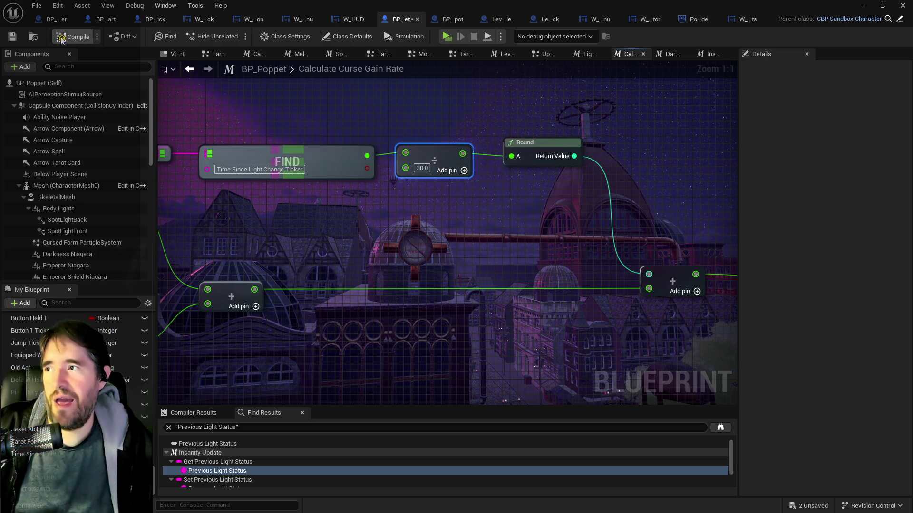
pyautogui.click(11, 42)
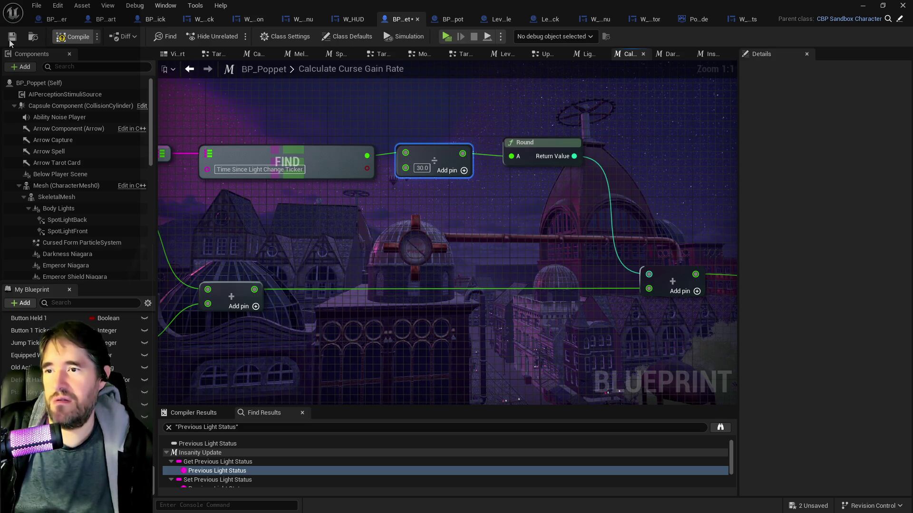
pyautogui.click(10, 42)
pyautogui.write('20')
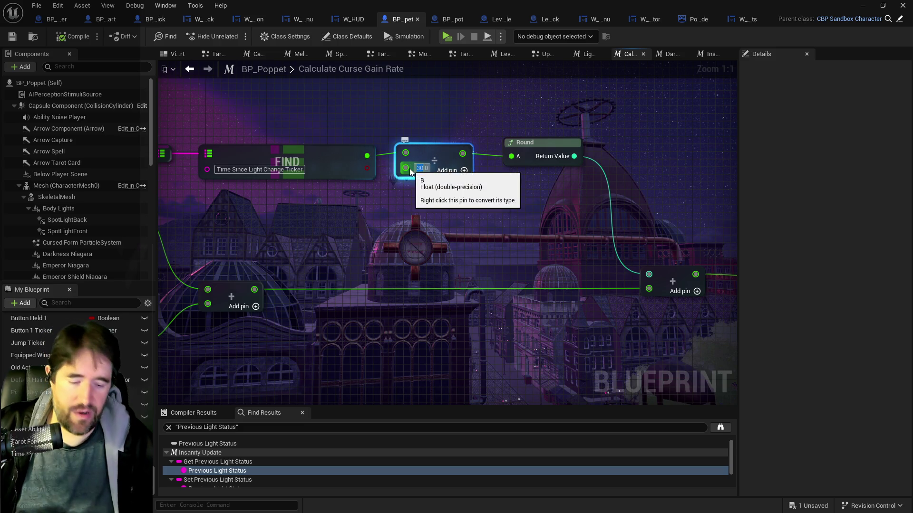
pyautogui.click(49, 39)
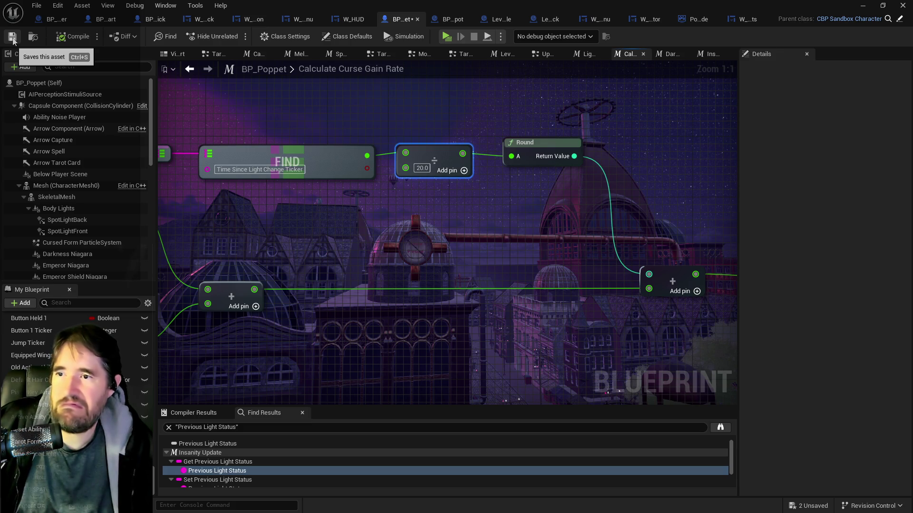
pyautogui.click(13, 41)
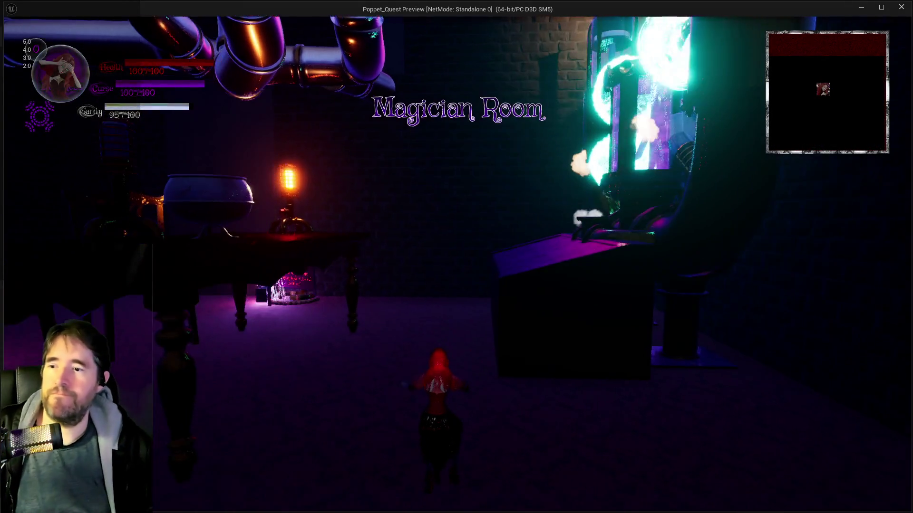
# Step: Cast repeated purple curse bursts while running across the mansion room past the crystal cabinet
pyautogui.press('e')
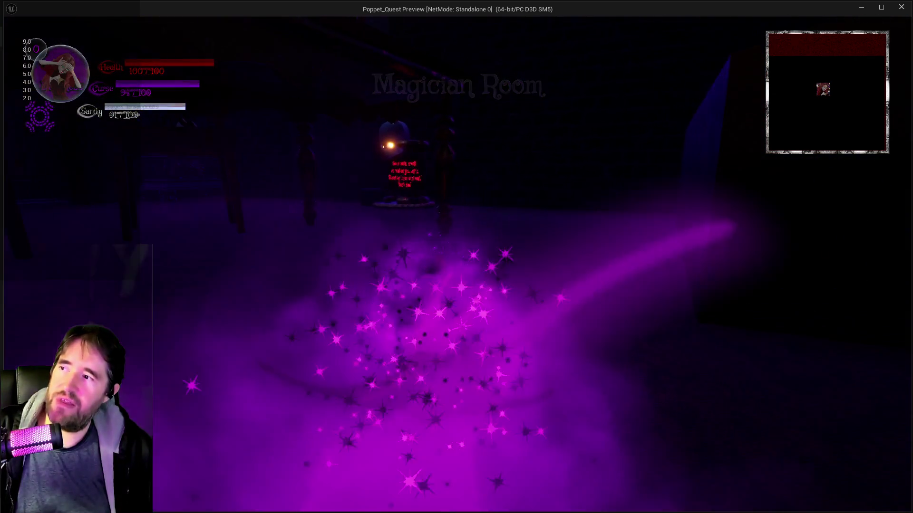
pyautogui.press('e')
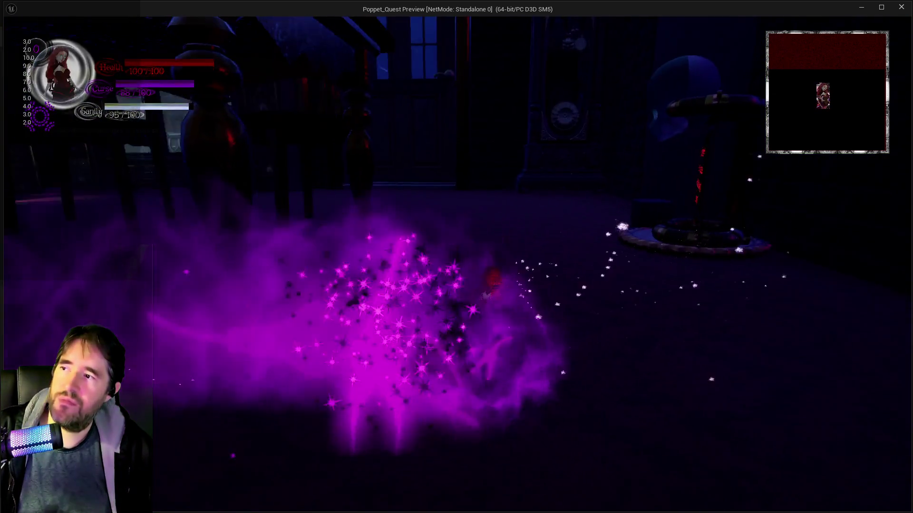
pyautogui.press('w')
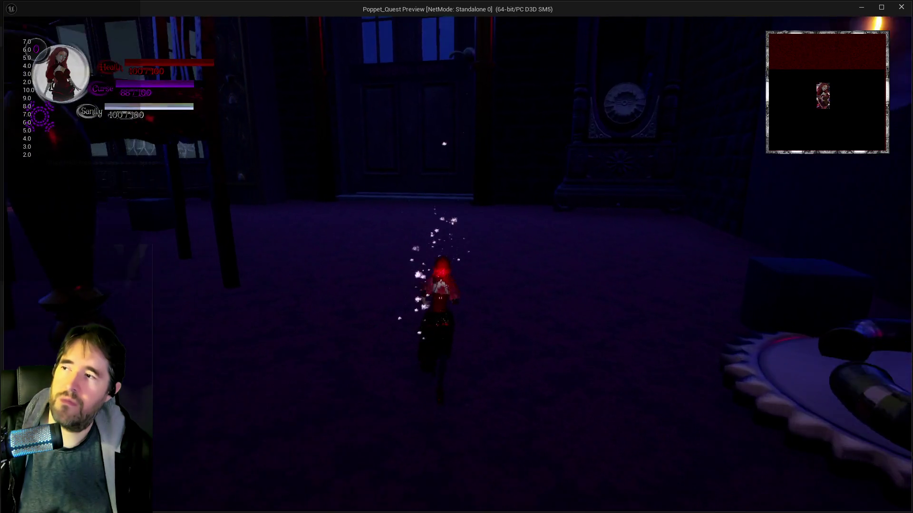
pyautogui.press('w')
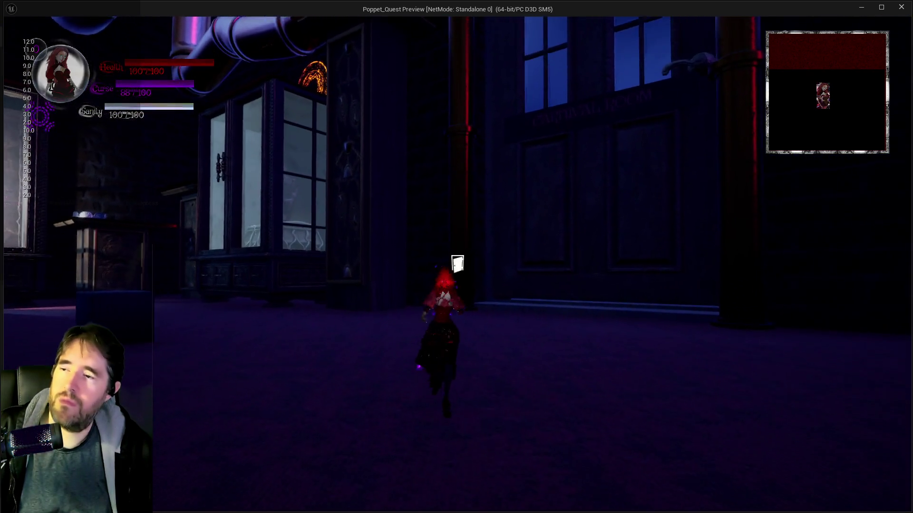
pyautogui.press('e')
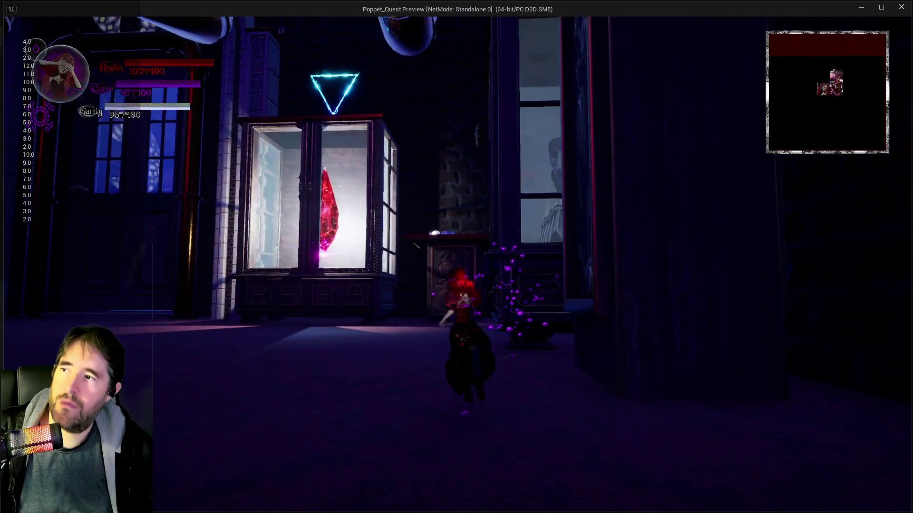
pyautogui.press('e')
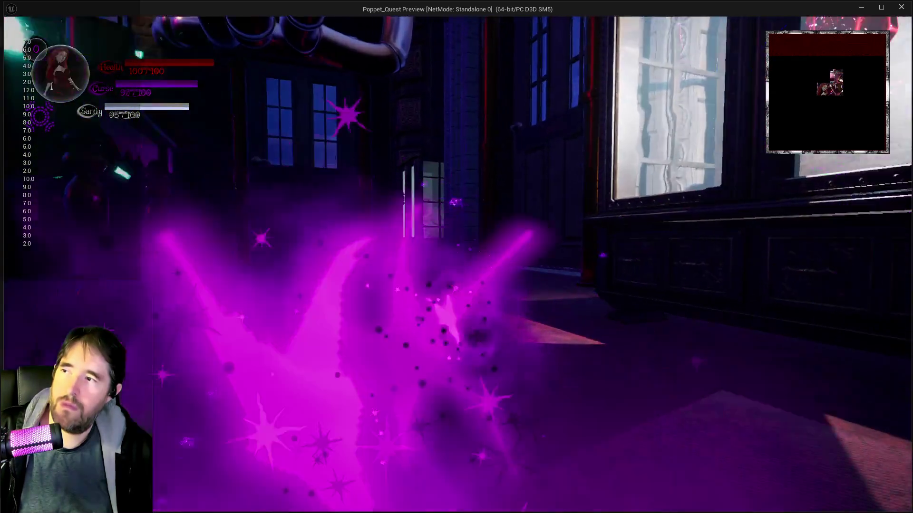
pyautogui.press('e')
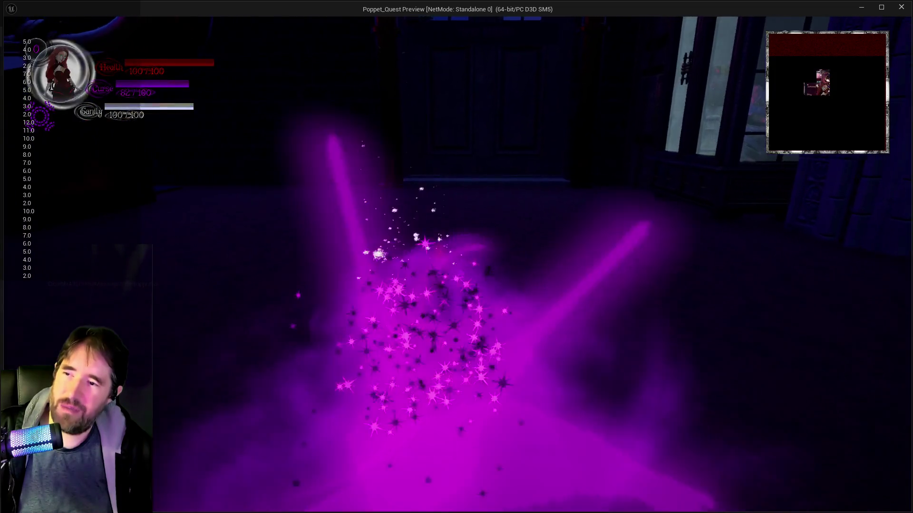
pyautogui.press('e')
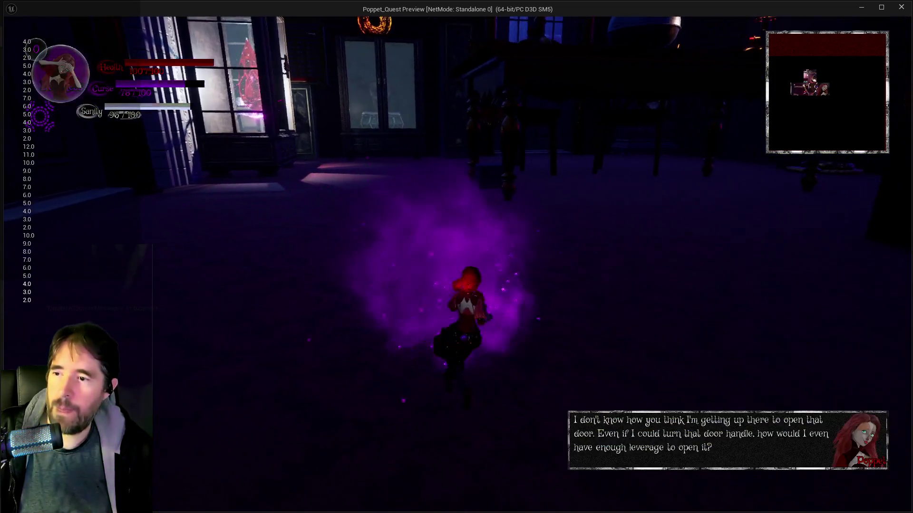
pyautogui.press('e')
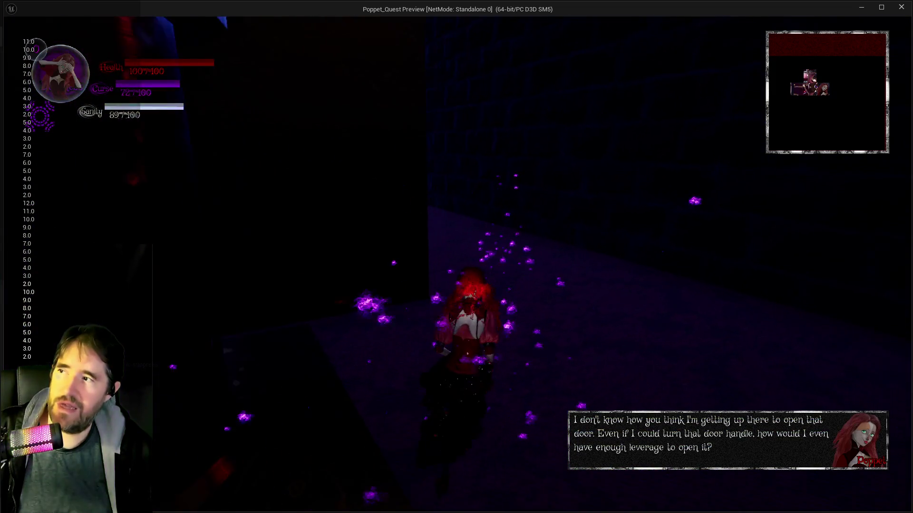
pyautogui.press('e')
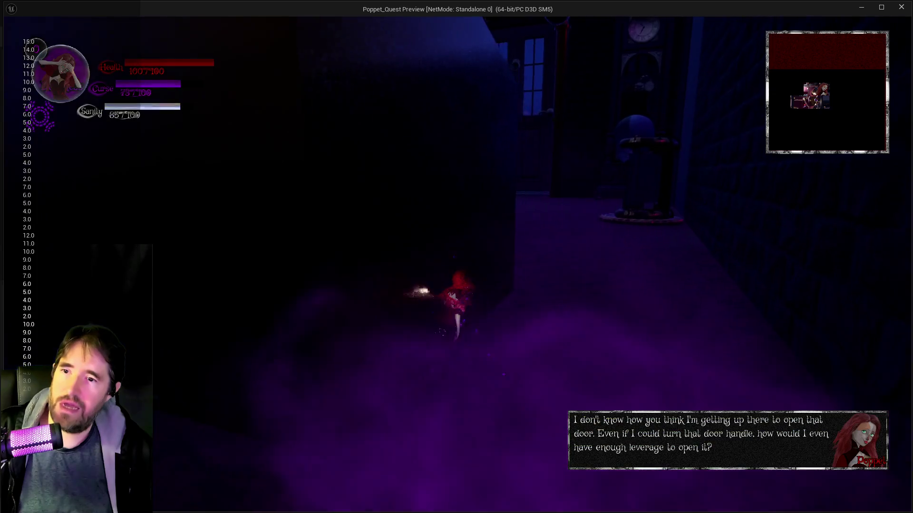
# Step: Run to the large doors and go through into the machine room
pyautogui.press('w')
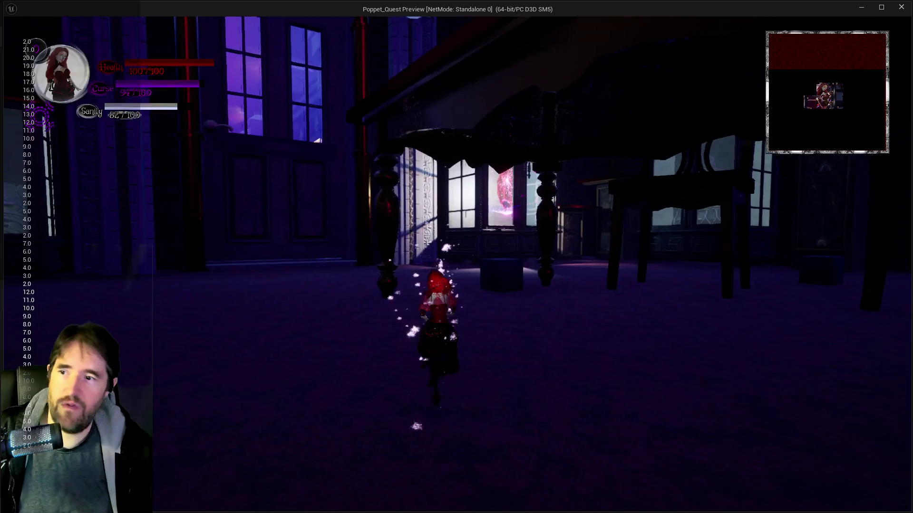
pyautogui.press('e')
pyautogui.press('w')
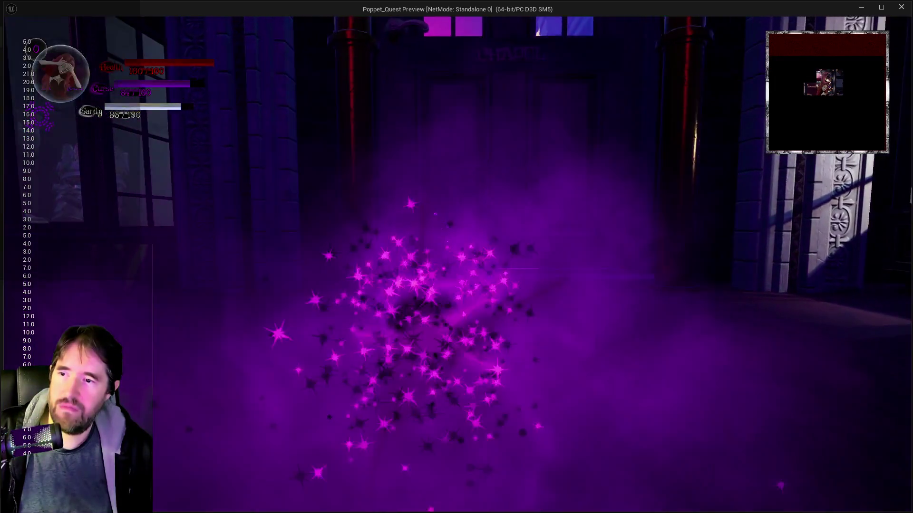
pyautogui.press('e')
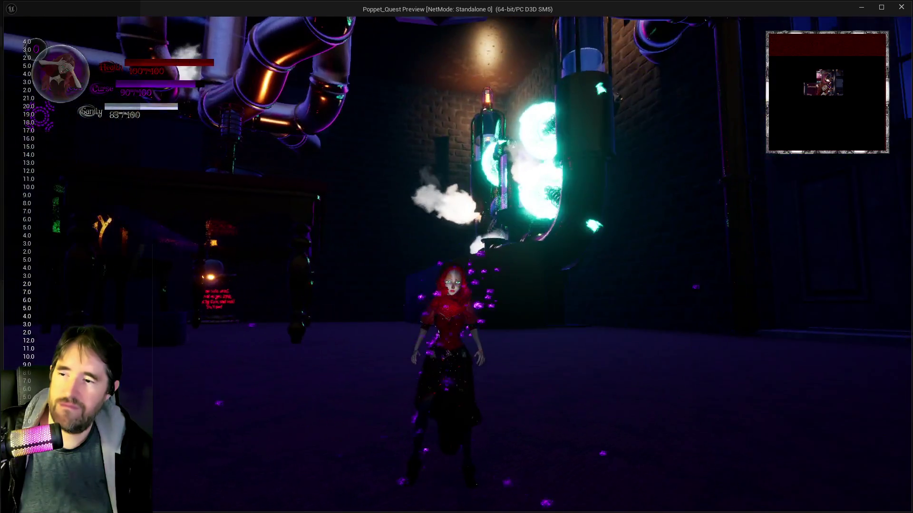
pyautogui.press('w')
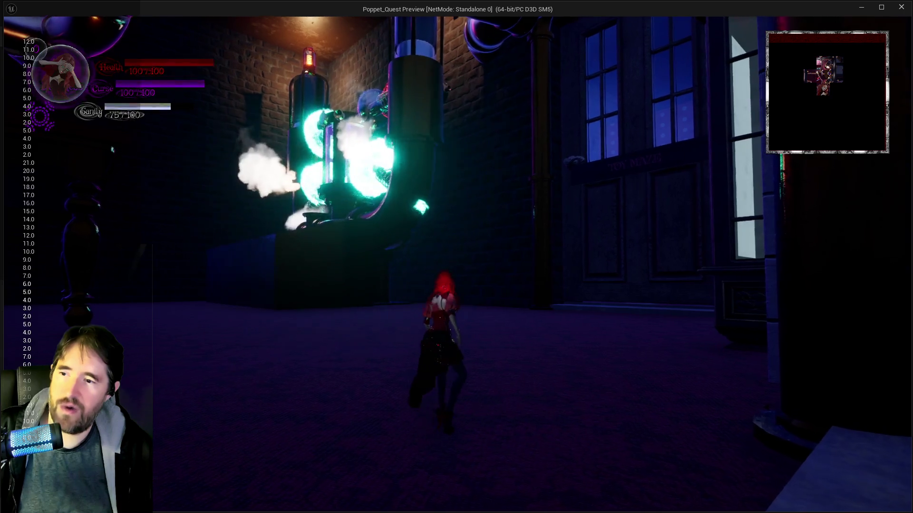
# Step: Travel in sparkle-orb form under the table to the cauldron room, then stop the session
pyautogui.press('q')
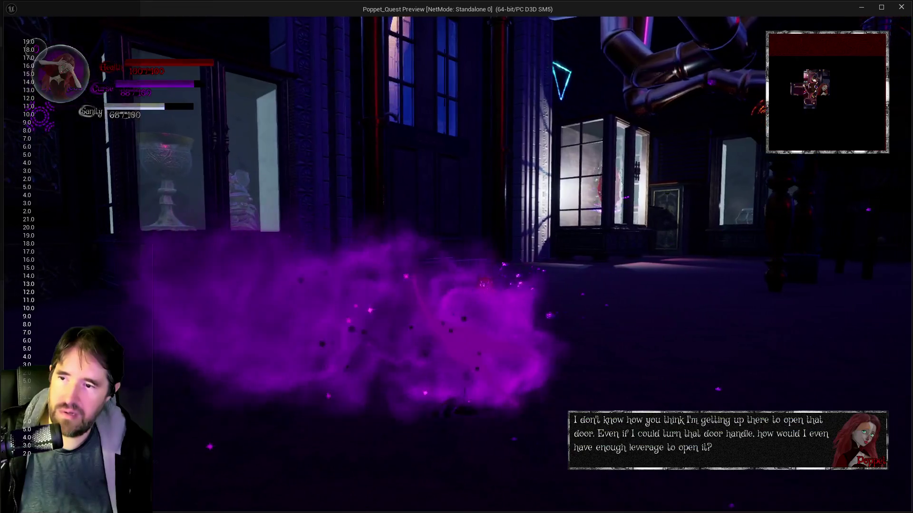
pyautogui.press('w')
pyautogui.press('q')
pyautogui.press('w')
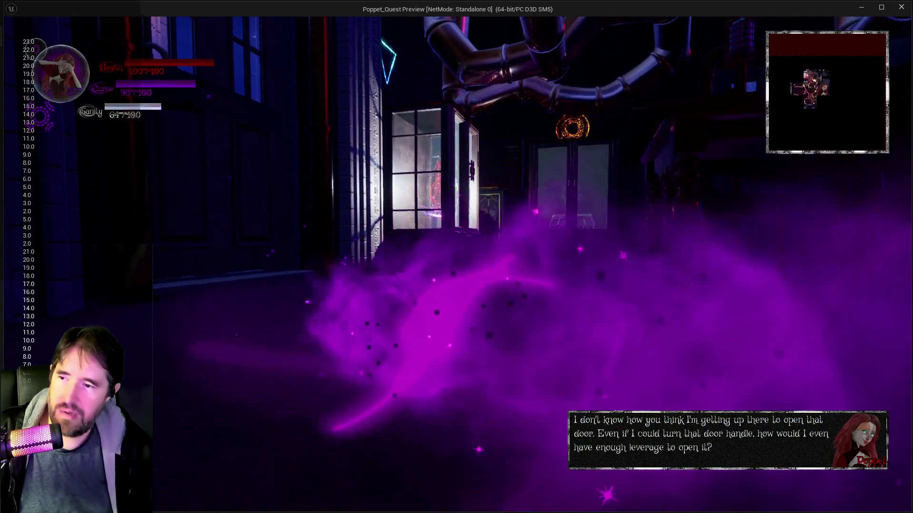
pyautogui.press('w')
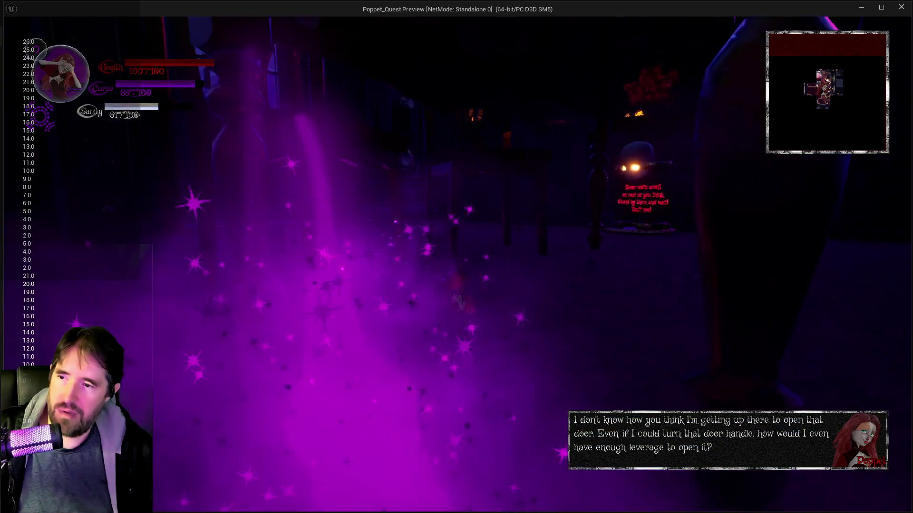
pyautogui.press('w')
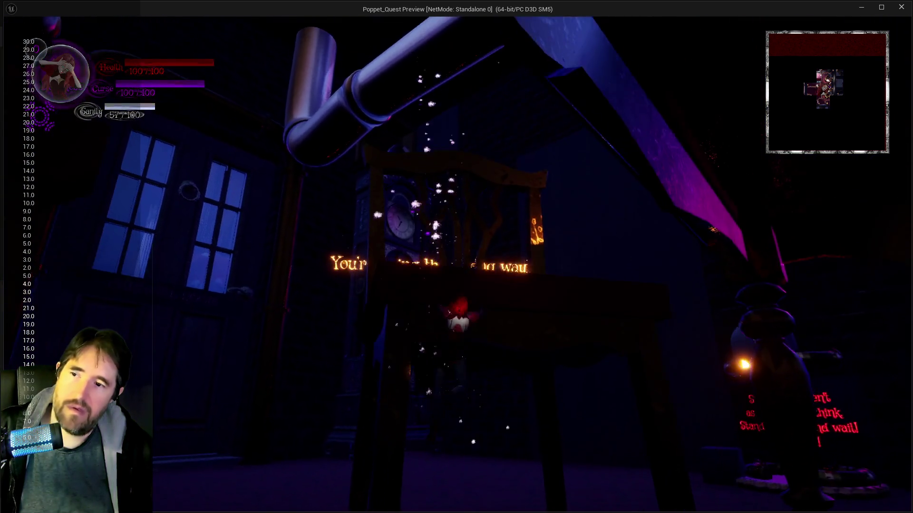
pyautogui.press('w')
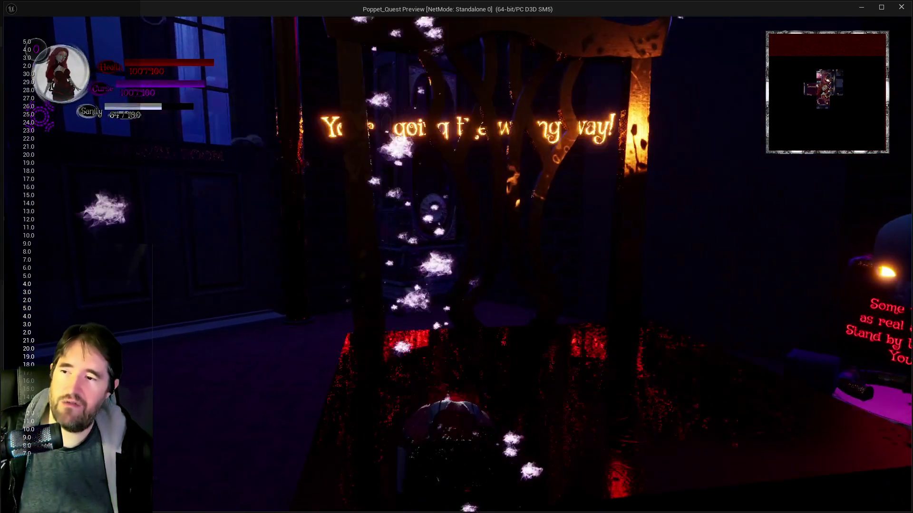
pyautogui.press('w')
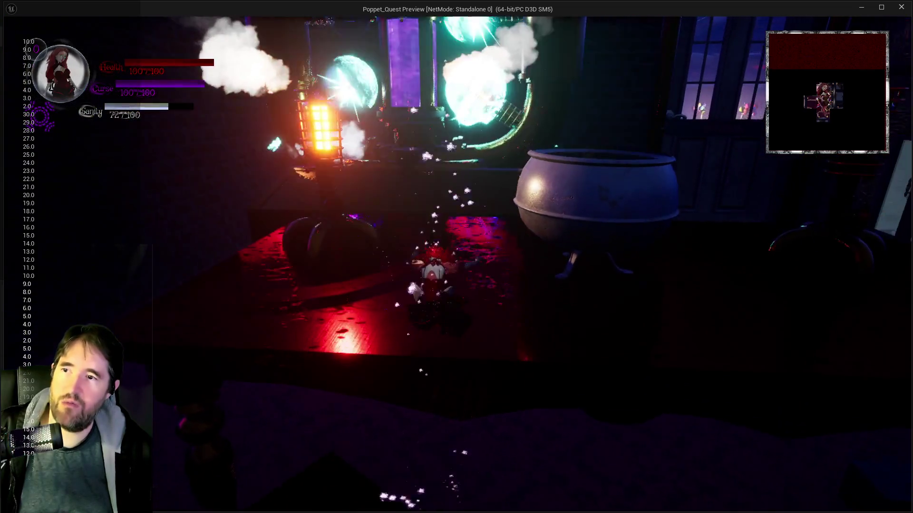
pyautogui.press('w')
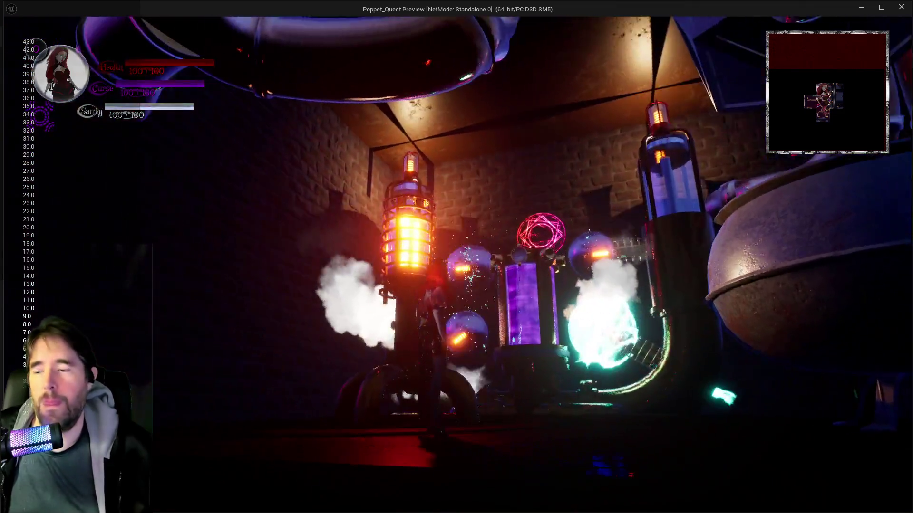
pyautogui.hotkey('alt', 'Tab')
pyautogui.press('Escape')
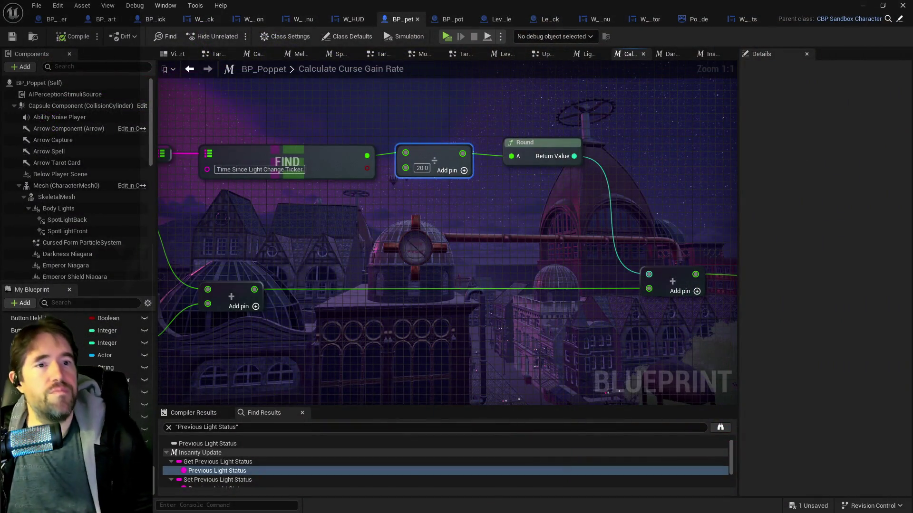
# Step: Delete the Player Stats, FIND, divide and Round nodes, wire the Add sum to Return Value, and compile
pyautogui.scroll(-2, 564, 257)
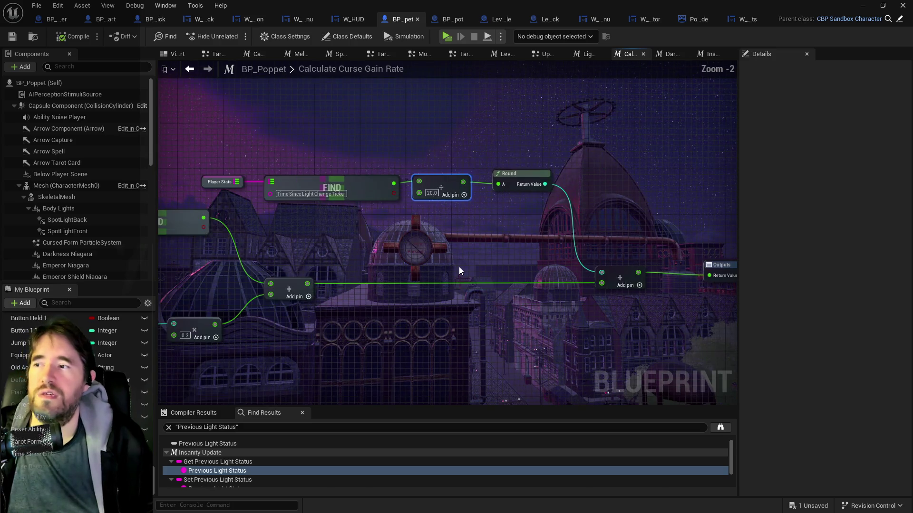
pyautogui.moveTo(205, 147)
pyautogui.mouseDown()
pyautogui.moveTo(509, 217)
pyautogui.moveTo(535, 188)
pyautogui.mouseUp()
pyautogui.press('Delete')
pyautogui.moveTo(308, 284); pyautogui.dragTo(501, 263)
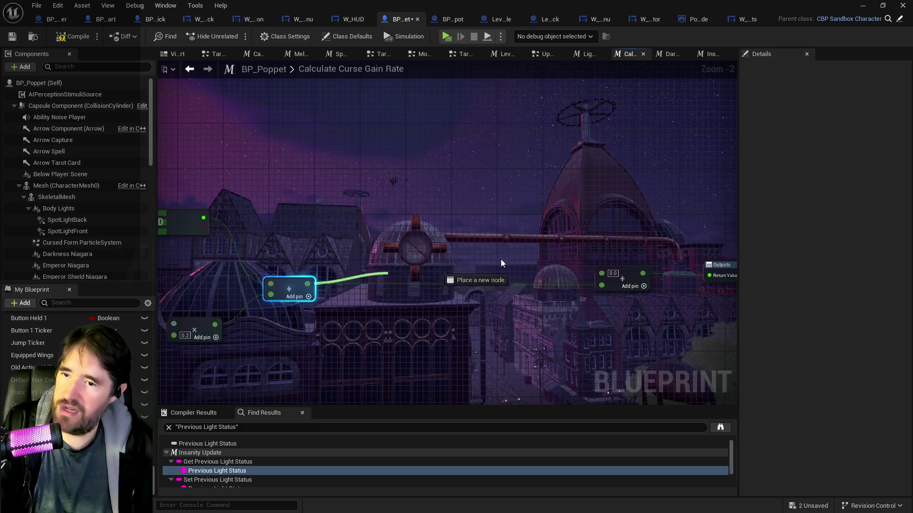
pyautogui.moveTo(613, 248); pyautogui.dragTo(639, 285)
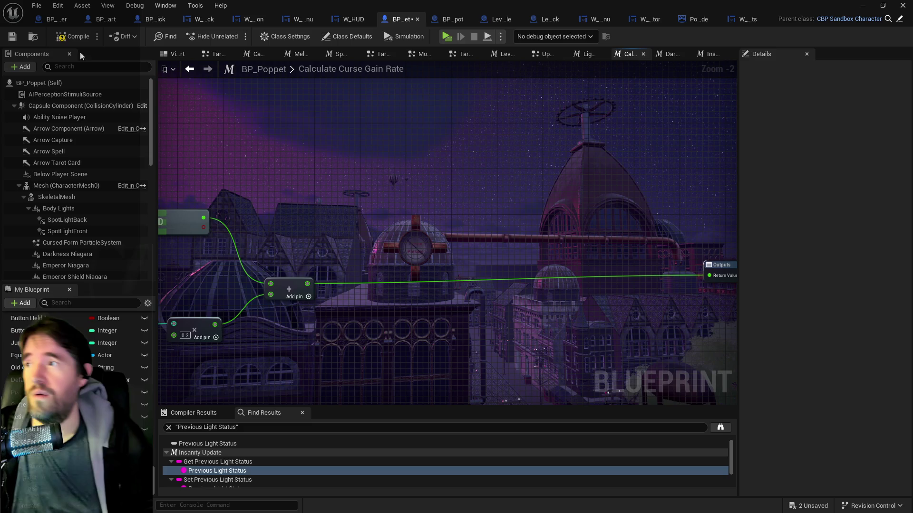
pyautogui.click(14, 40)
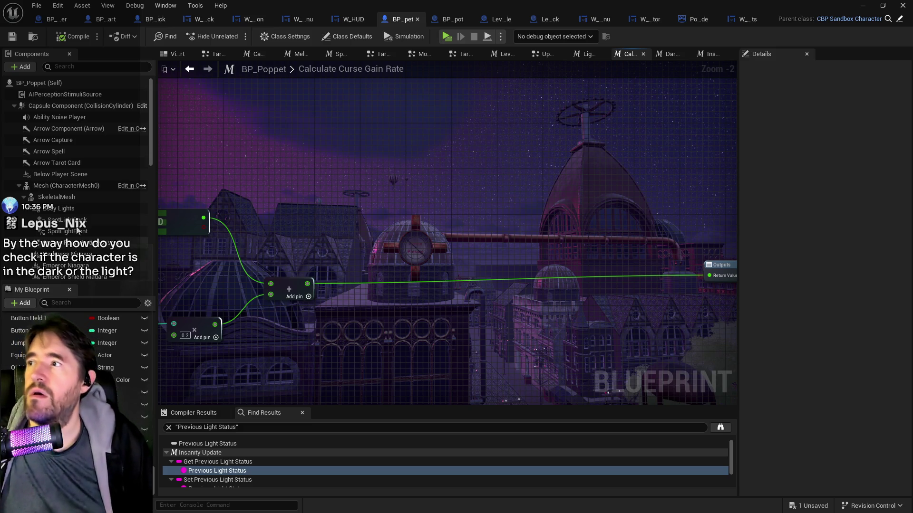
# Step: Save BP_Poppet, then go from the Movement Graph up to the main EventGraph's collapsed graphs
pyautogui.click(13, 40)
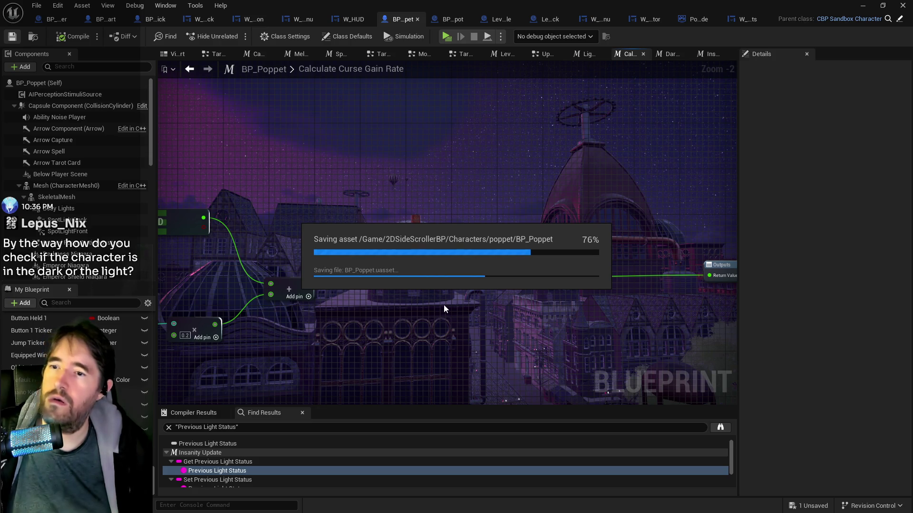
pyautogui.moveTo(329, 347); pyautogui.dragTo(420, 345)
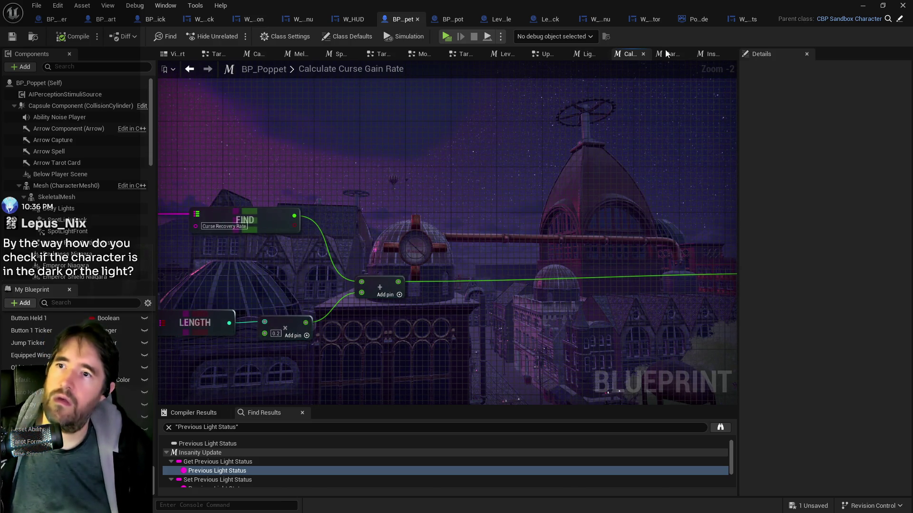
pyautogui.click(418, 55)
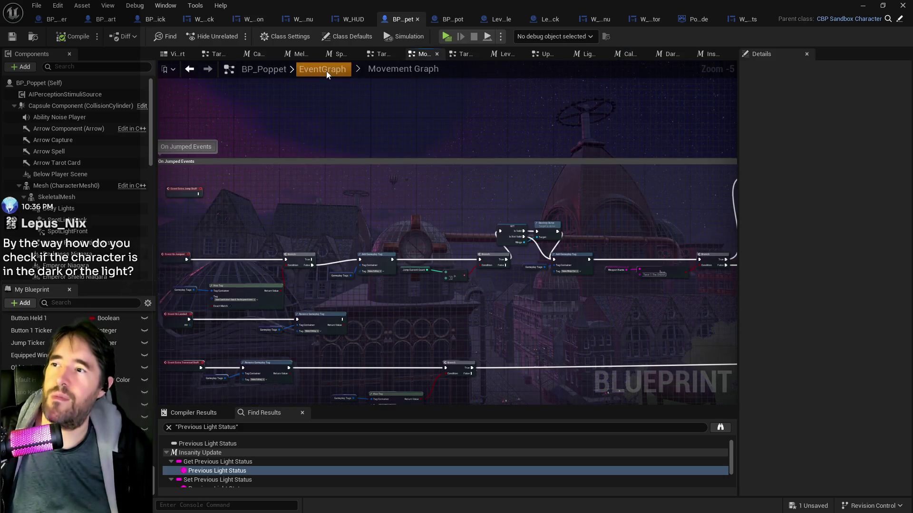
pyautogui.click(326, 70)
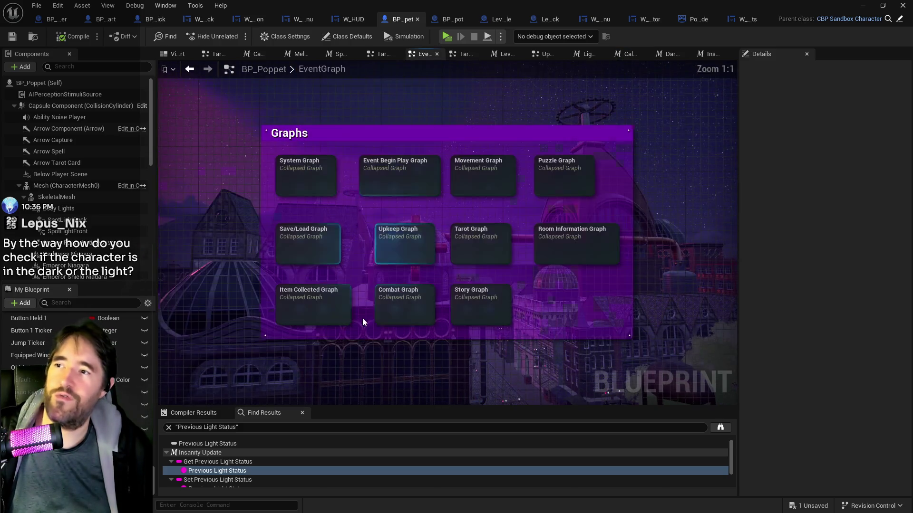
pyautogui.doubleClick(396, 245)
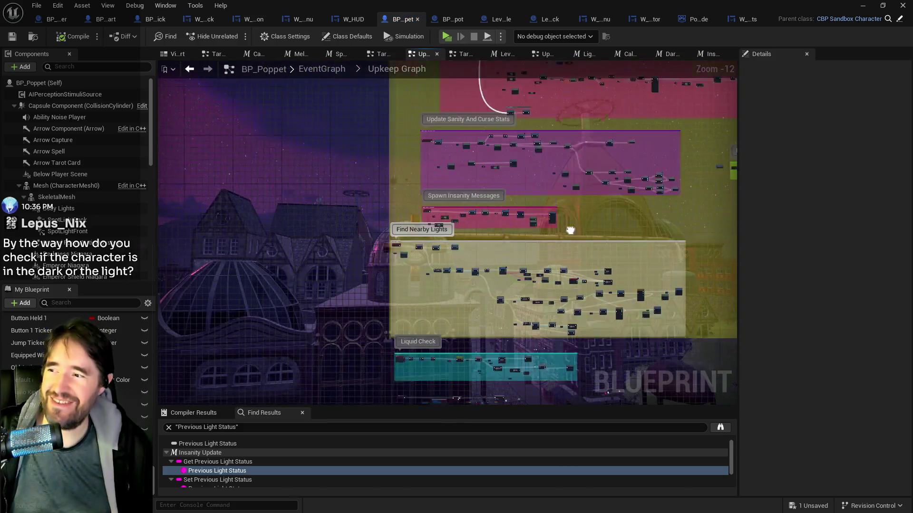
pyautogui.scroll(10, 406, 252)
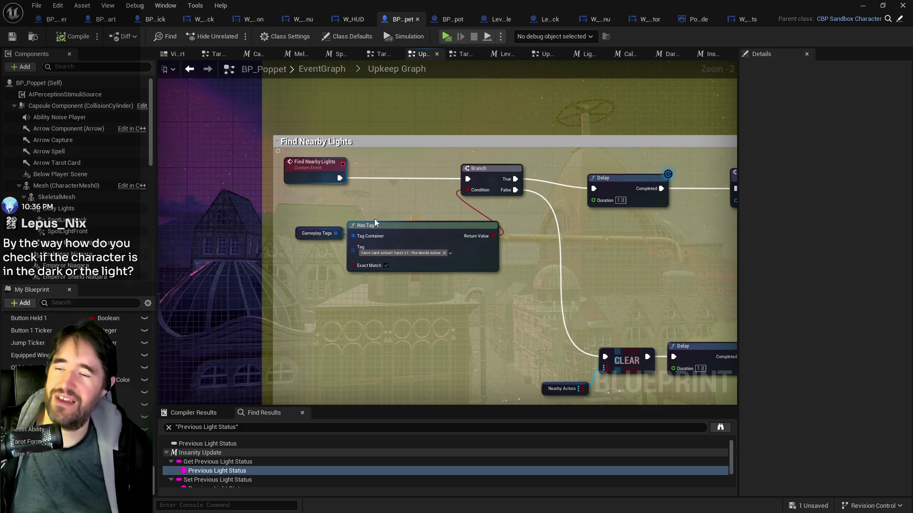
pyautogui.moveTo(501, 281)
pyautogui.mouseDown()
pyautogui.moveTo(399, 290)
pyautogui.moveTo(417, 300)
pyautogui.moveTo(433, 218)
pyautogui.moveTo(469, 294)
pyautogui.moveTo(495, 220)
pyautogui.moveTo(249, 235)
pyautogui.mouseUp()
pyautogui.scroll(-4, 275, 249)
pyautogui.scroll(4, 357, 210)
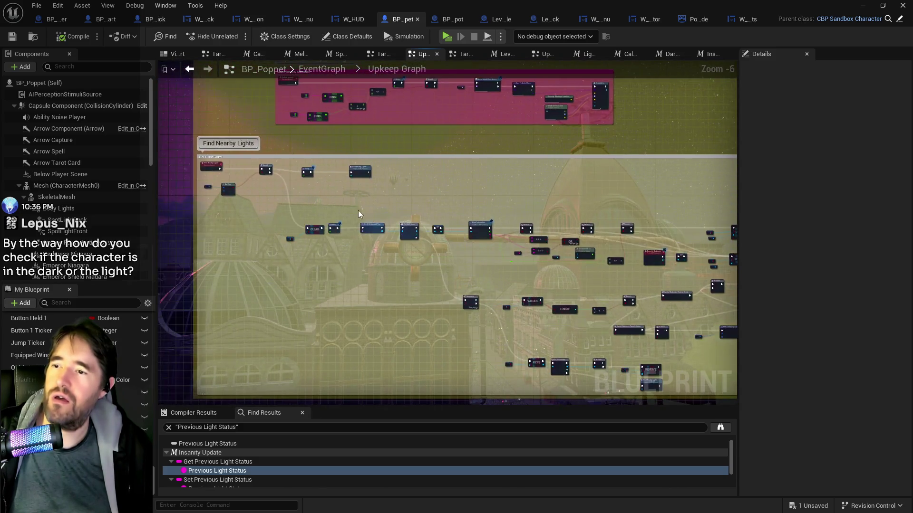
pyautogui.moveTo(323, 232); pyautogui.dragTo(494, 226)
pyautogui.moveTo(464, 328)
pyautogui.mouseDown()
pyautogui.moveTo(540, 346)
pyautogui.moveTo(566, 366)
pyautogui.moveTo(423, 283)
pyautogui.moveTo(253, 230)
pyautogui.mouseUp()
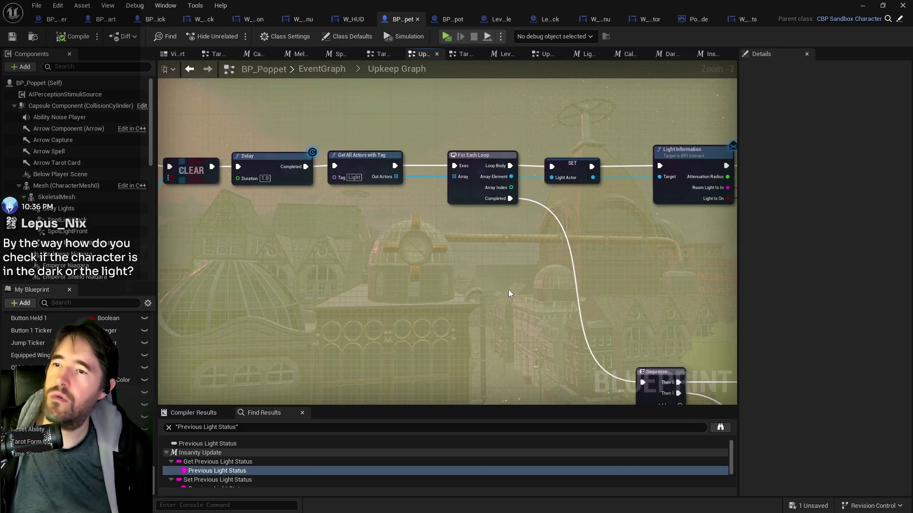
pyautogui.moveTo(509, 289); pyautogui.dragTo(536, 300)
pyautogui.scroll(-1, 454, 307)
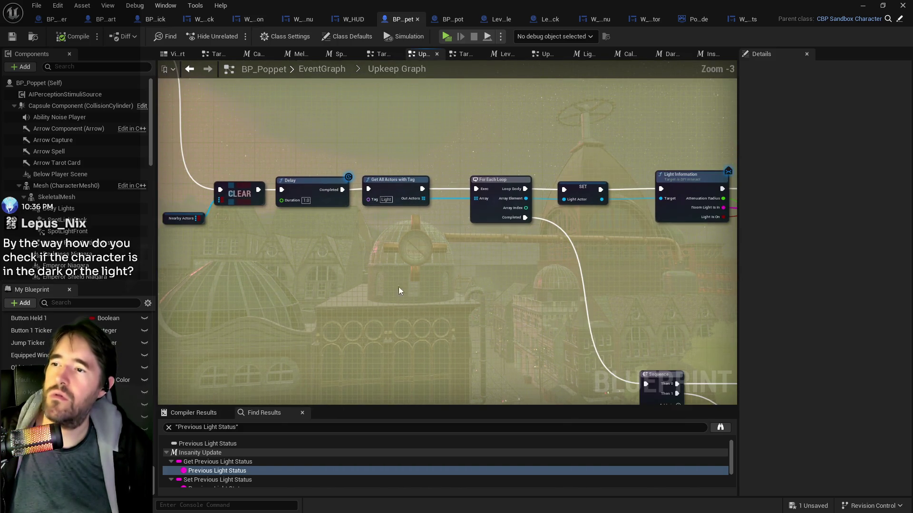
pyautogui.moveTo(398, 287)
pyautogui.mouseDown()
pyautogui.moveTo(474, 391)
pyautogui.moveTo(529, 421)
pyautogui.mouseUp()
pyautogui.moveTo(405, 244); pyautogui.dragTo(532, 256)
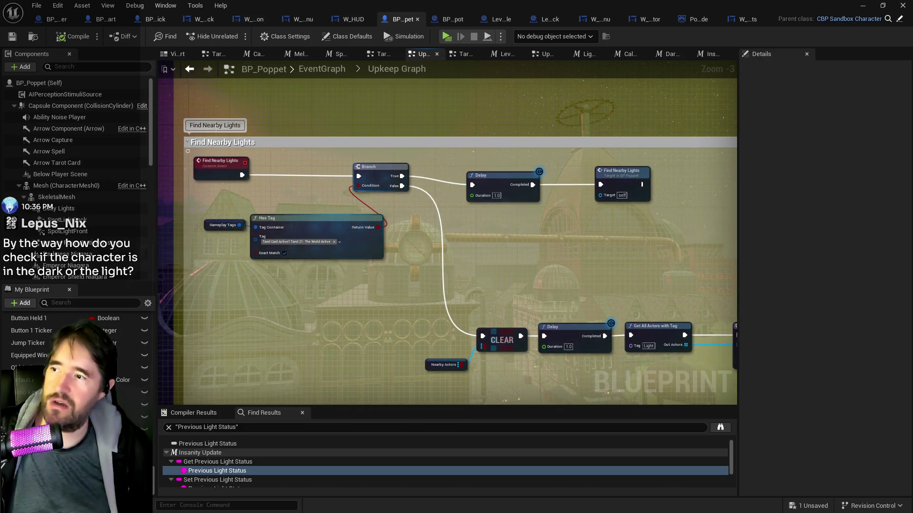
pyautogui.moveTo(328, 270)
pyautogui.mouseDown()
pyautogui.moveTo(186, 172)
pyautogui.moveTo(76, 123)
pyautogui.mouseUp()
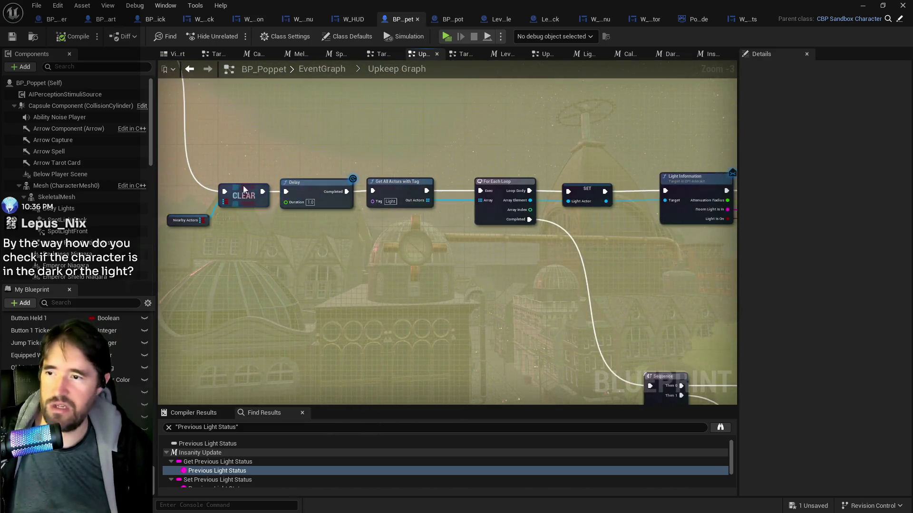
pyautogui.scroll(1, 309, 190)
pyautogui.moveTo(435, 224); pyautogui.dragTo(198, 225)
pyautogui.scroll(1, 198, 225)
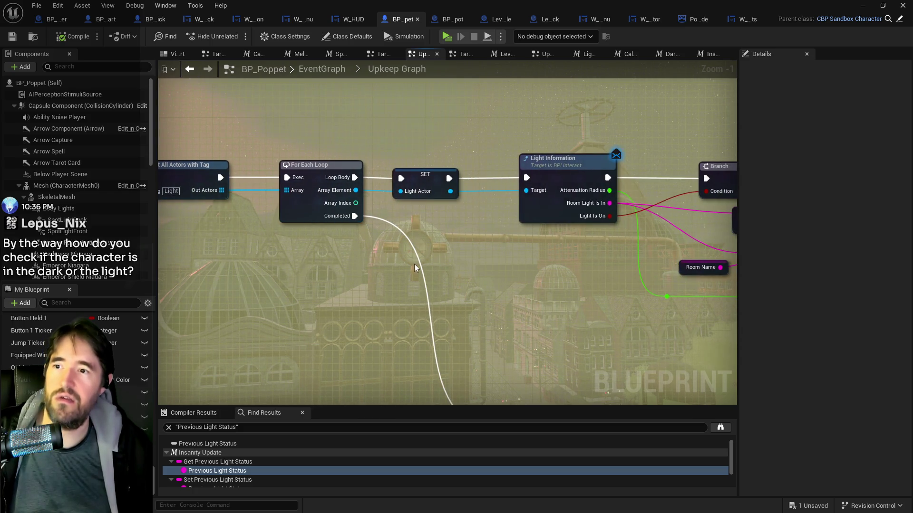
pyautogui.moveTo(546, 223)
pyautogui.mouseDown()
pyautogui.moveTo(491, 223)
pyautogui.moveTo(373, 264)
pyautogui.mouseUp()
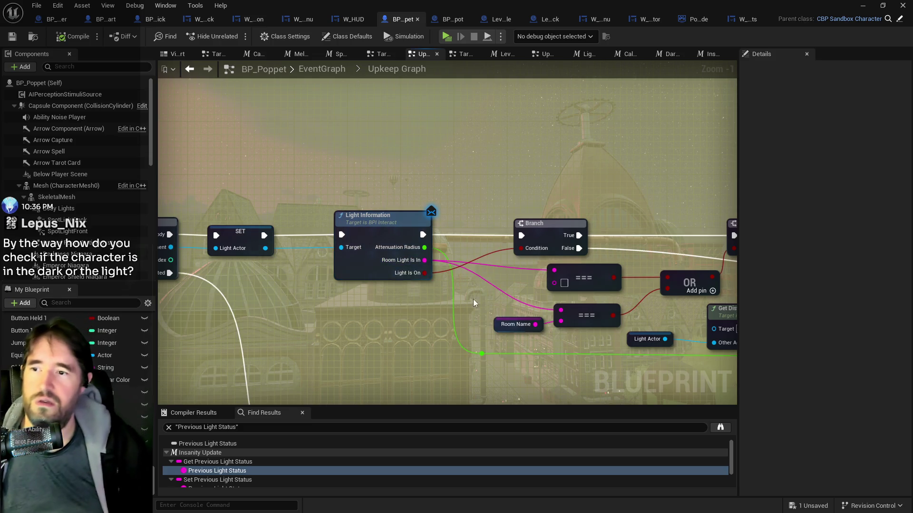
pyautogui.moveTo(473, 298); pyautogui.dragTo(366, 307)
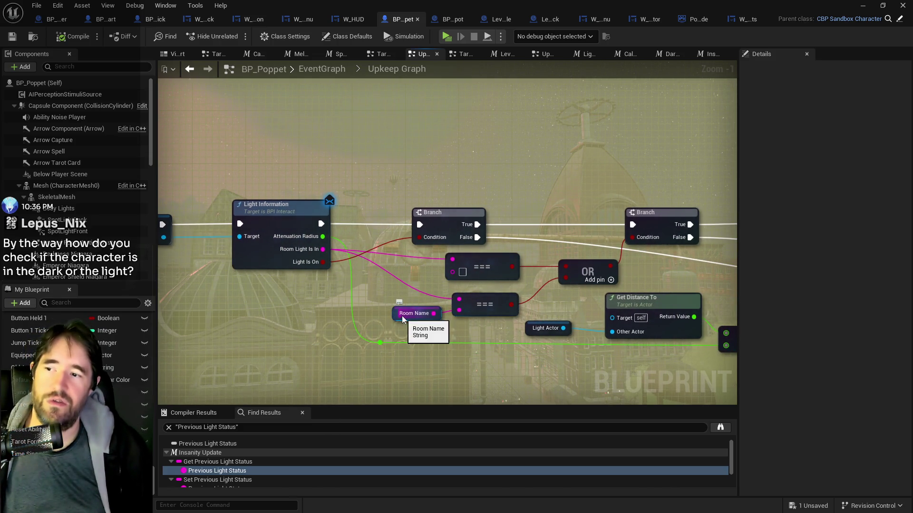
pyautogui.moveTo(433, 313)
pyautogui.mouseDown()
pyautogui.moveTo(460, 311)
pyautogui.moveTo(437, 308)
pyautogui.moveTo(400, 330)
pyautogui.mouseUp()
pyautogui.moveTo(477, 316)
pyautogui.mouseDown()
pyautogui.moveTo(476, 260)
pyautogui.moveTo(414, 242)
pyautogui.mouseUp()
pyautogui.moveTo(688, 262)
pyautogui.mouseDown()
pyautogui.moveTo(583, 285)
pyautogui.moveTo(502, 280)
pyautogui.mouseUp()
pyautogui.moveTo(168, 387)
pyautogui.mouseDown()
pyautogui.moveTo(312, 367)
pyautogui.moveTo(277, 369)
pyautogui.mouseUp()
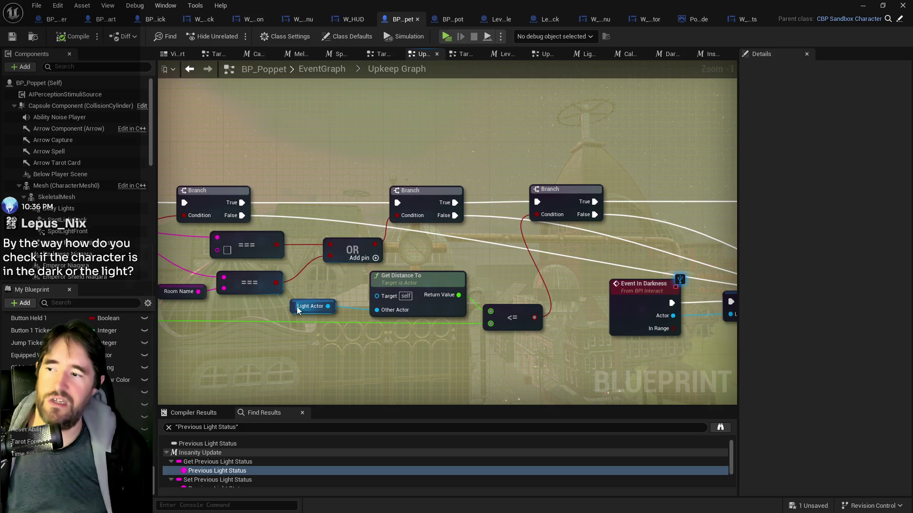
pyautogui.moveTo(286, 310); pyautogui.dragTo(428, 316)
pyautogui.moveTo(184, 273)
pyautogui.mouseDown()
pyautogui.moveTo(374, 307)
pyautogui.moveTo(215, 309)
pyautogui.mouseUp()
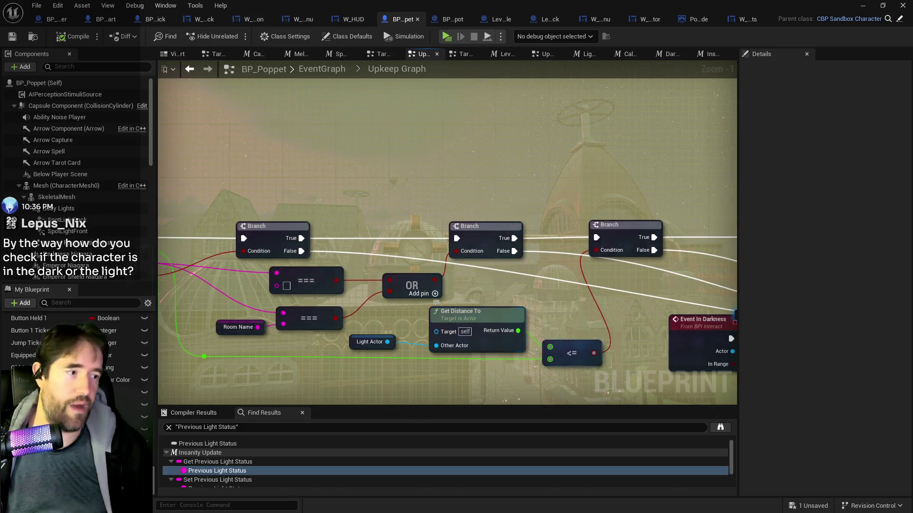
pyautogui.moveTo(568, 375); pyautogui.dragTo(455, 376)
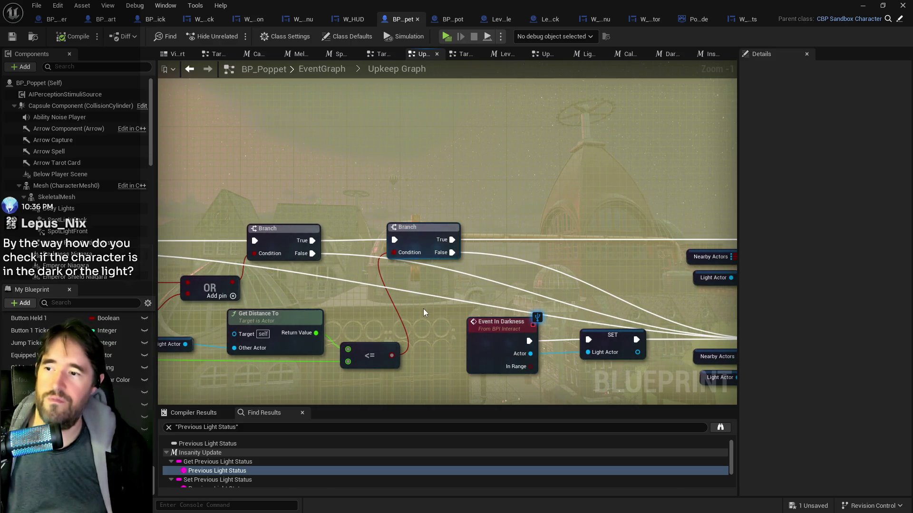
pyautogui.moveTo(423, 309); pyautogui.dragTo(406, 310)
pyautogui.moveTo(568, 233); pyautogui.dragTo(298, 247)
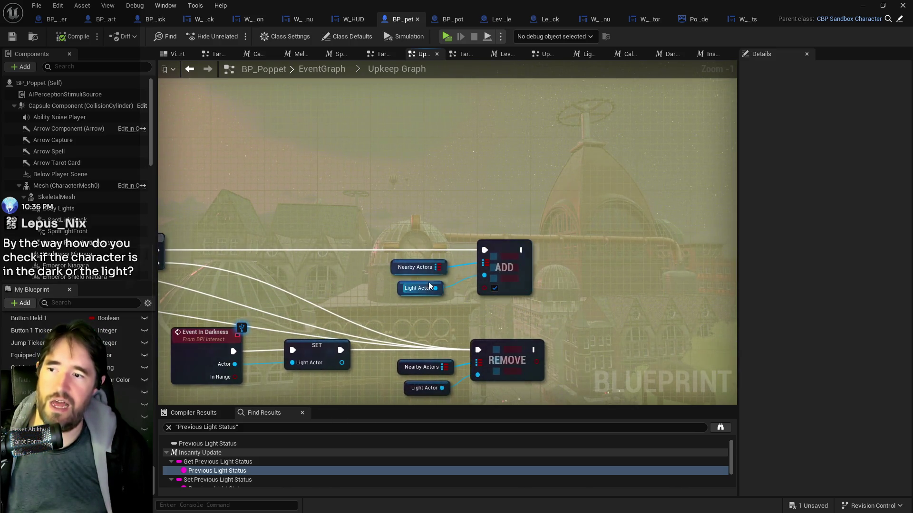
pyautogui.moveTo(445, 272)
pyautogui.mouseDown()
pyautogui.moveTo(539, 215)
pyautogui.moveTo(629, 188)
pyautogui.mouseUp()
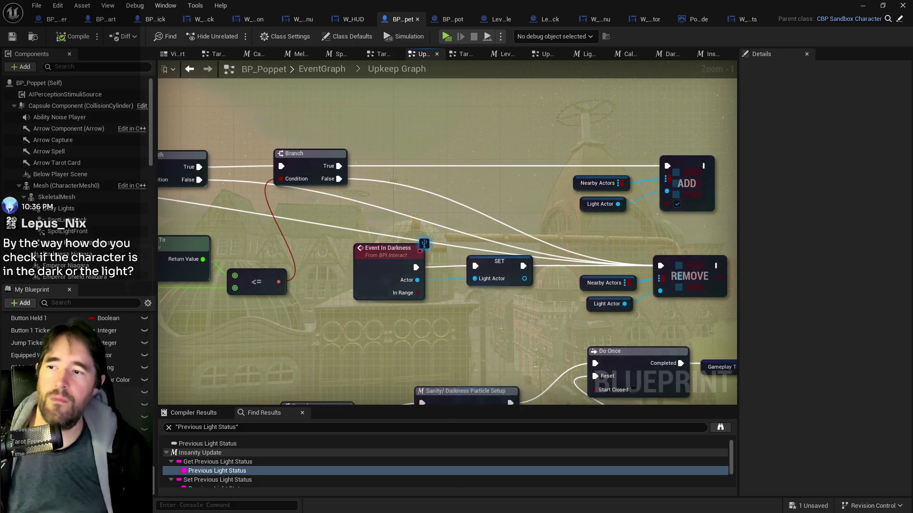
pyautogui.moveTo(463, 320); pyautogui.dragTo(420, 305)
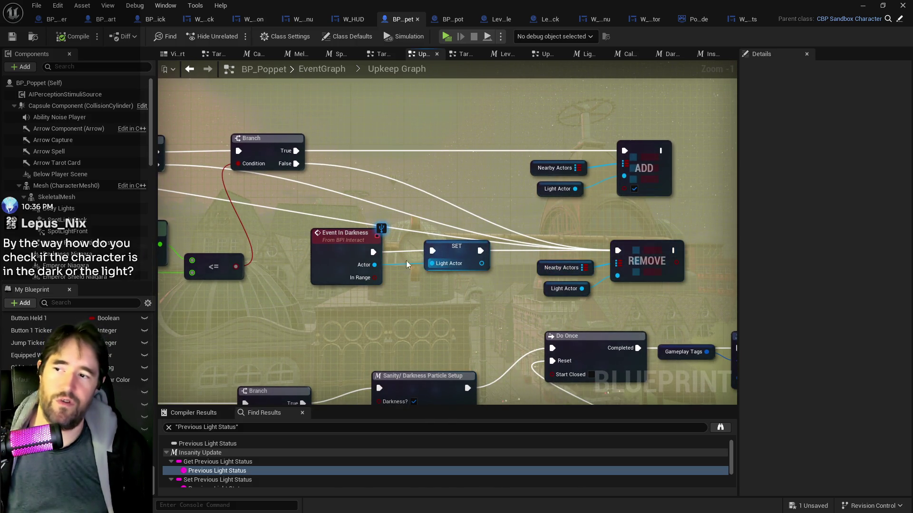
pyautogui.scroll(-3, 680, 292)
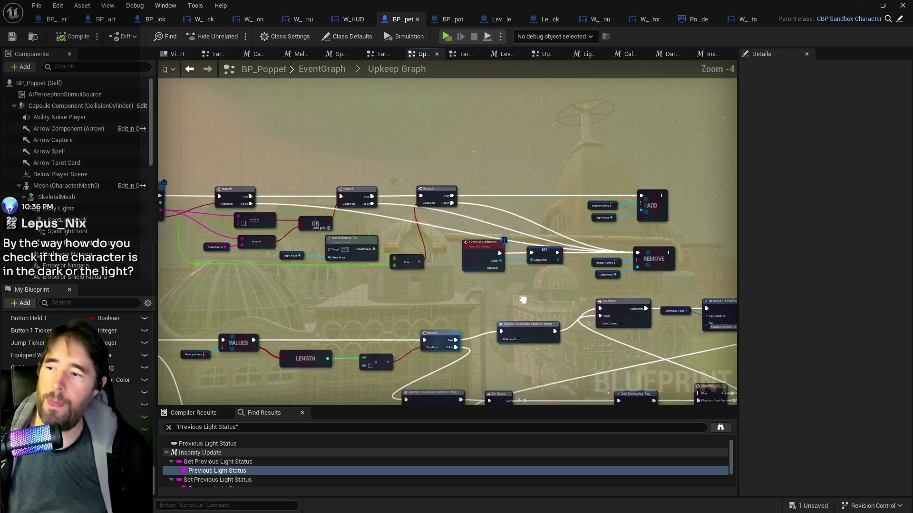
pyautogui.moveTo(483, 323)
pyautogui.mouseDown()
pyautogui.moveTo(420, 255)
pyautogui.moveTo(440, 308)
pyautogui.moveTo(551, 267)
pyautogui.mouseUp()
pyautogui.scroll(2, 552, 266)
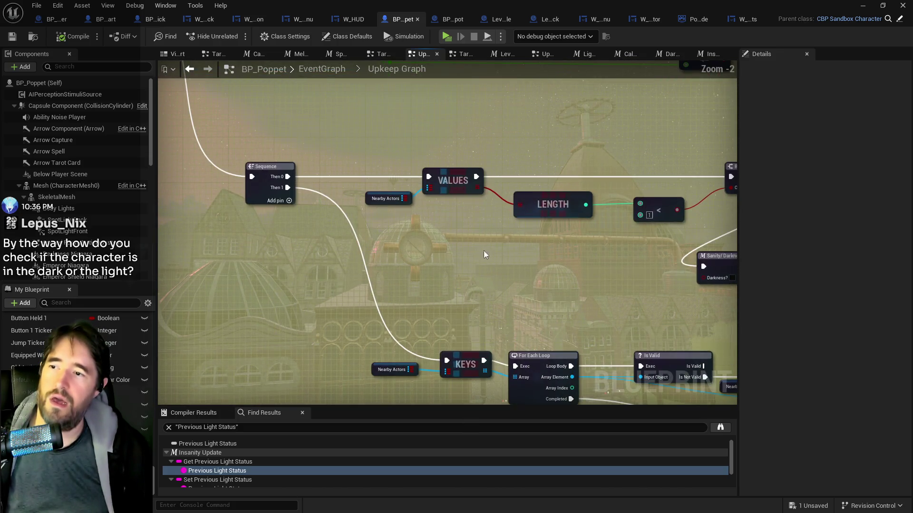
pyautogui.moveTo(478, 247); pyautogui.dragTo(496, 241)
pyautogui.moveTo(392, 194); pyautogui.dragTo(271, 200)
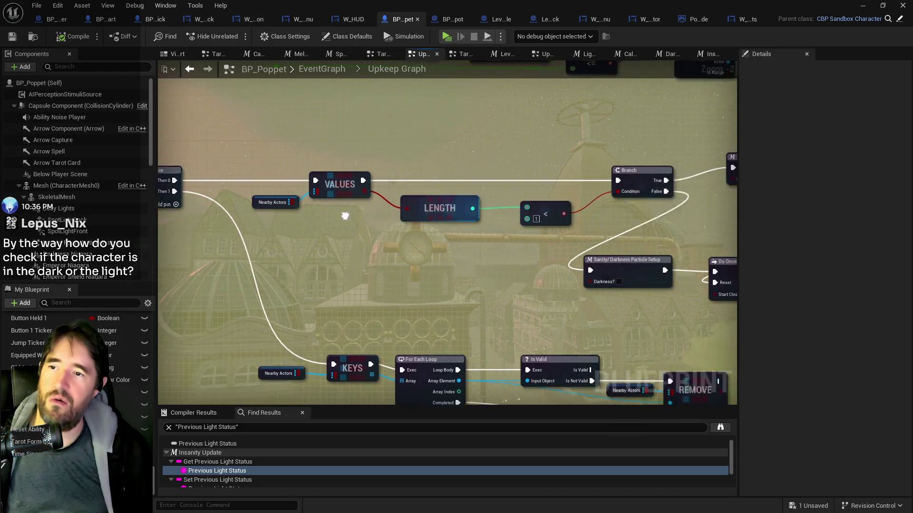
pyautogui.scroll(1, 271, 200)
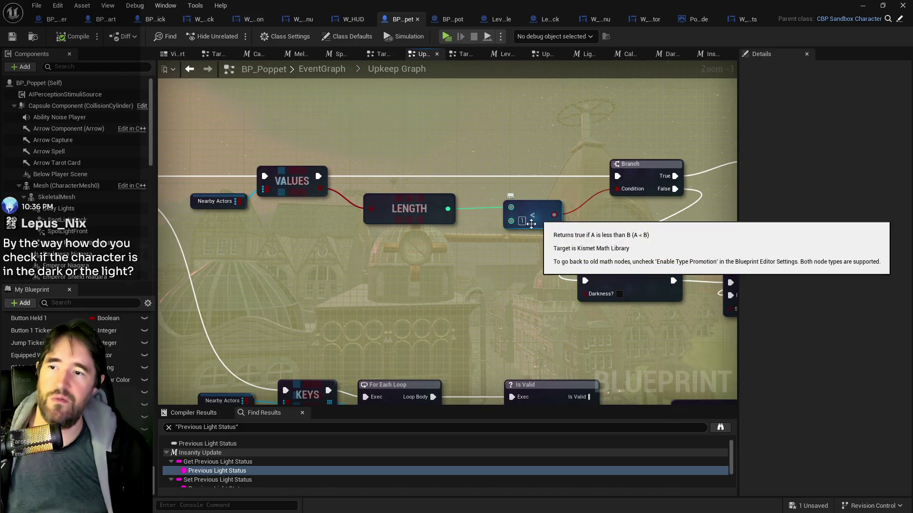
pyautogui.moveTo(579, 244)
pyautogui.mouseDown()
pyautogui.moveTo(326, 247)
pyautogui.moveTo(216, 268)
pyautogui.mouseUp()
pyautogui.moveTo(452, 217); pyautogui.dragTo(351, 248)
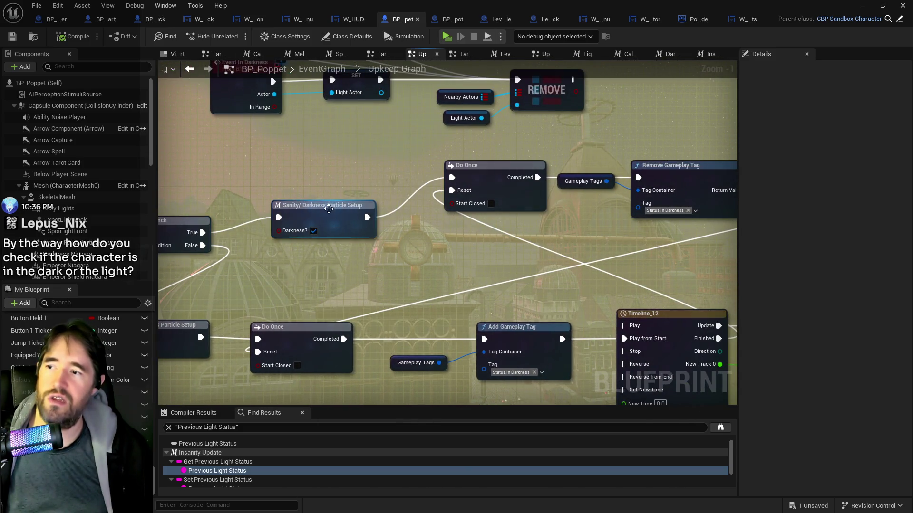
pyautogui.moveTo(438, 220); pyautogui.dragTo(269, 223)
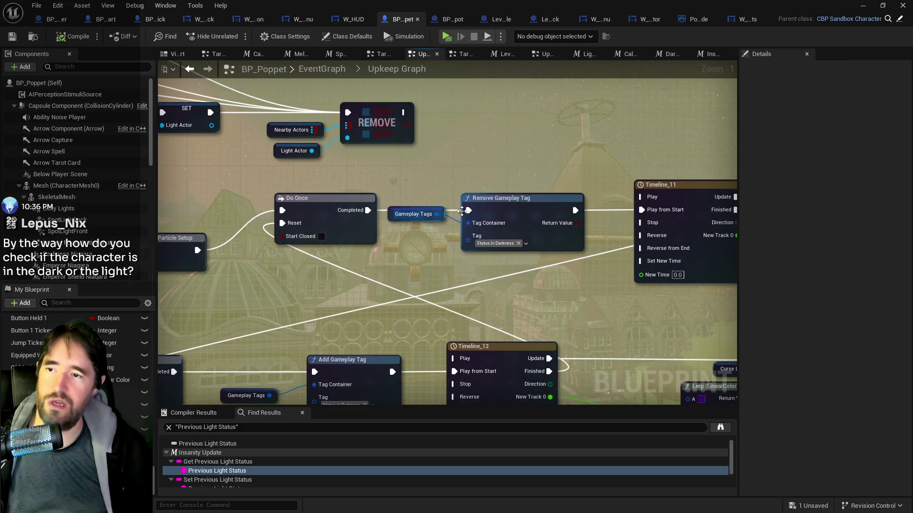
pyautogui.moveTo(497, 208); pyautogui.dragTo(382, 208)
pyautogui.moveTo(487, 230); pyautogui.dragTo(277, 229)
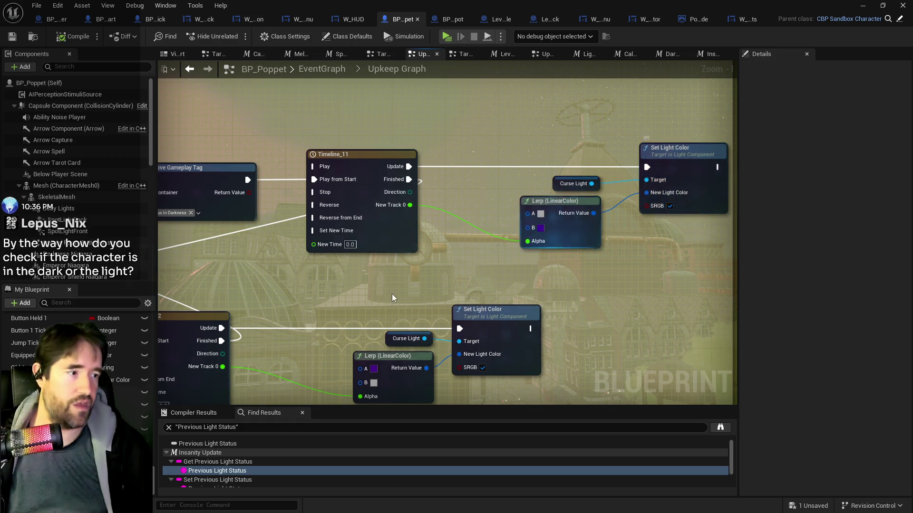
pyautogui.moveTo(601, 200)
pyautogui.mouseDown()
pyautogui.moveTo(266, 254)
pyautogui.moveTo(279, 258)
pyautogui.moveTo(333, 238)
pyautogui.moveTo(465, 223)
pyautogui.moveTo(199, 226)
pyautogui.mouseUp()
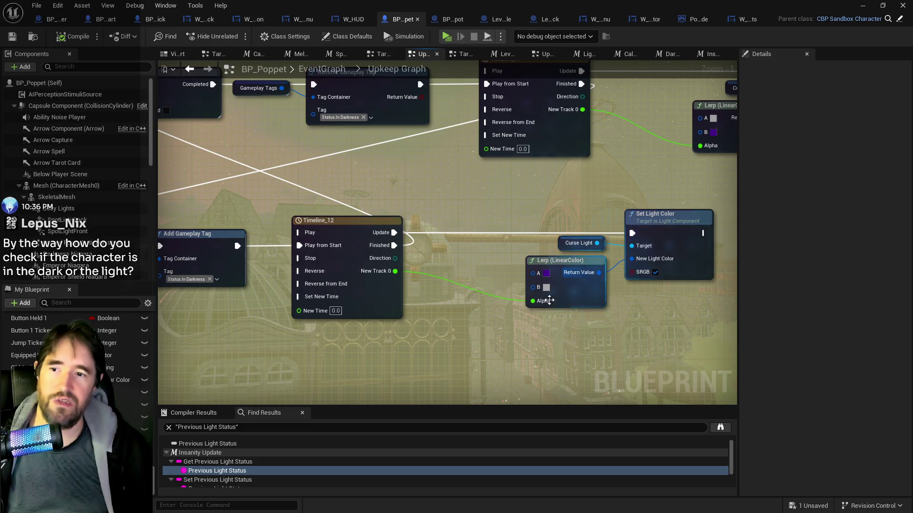
pyautogui.scroll(-1, 494, 333)
pyautogui.moveTo(495, 334); pyautogui.dragTo(713, 285)
pyautogui.moveTo(428, 295); pyautogui.dragTo(670, 253)
pyautogui.moveTo(252, 260); pyautogui.dragTo(722, 292)
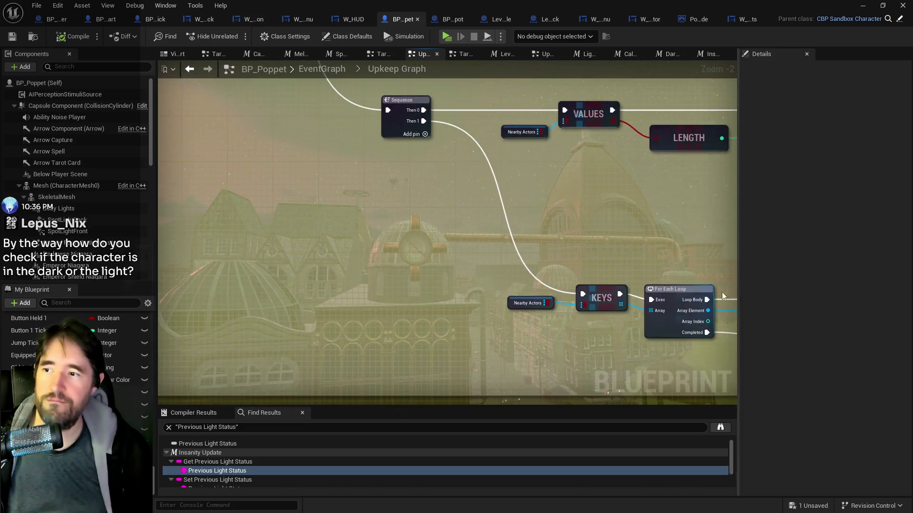
pyautogui.moveTo(498, 261); pyautogui.dragTo(310, 238)
pyautogui.scroll(2, 540, 328)
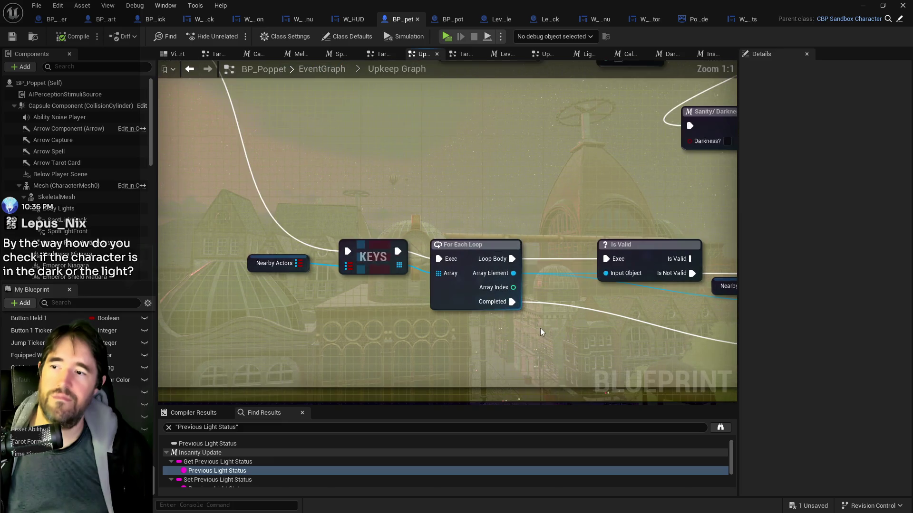
pyautogui.moveTo(352, 333); pyautogui.dragTo(488, 425)
pyautogui.moveTo(416, 305)
pyautogui.mouseDown()
pyautogui.moveTo(413, 212)
pyautogui.moveTo(434, 273)
pyautogui.moveTo(396, 280)
pyautogui.mouseUp()
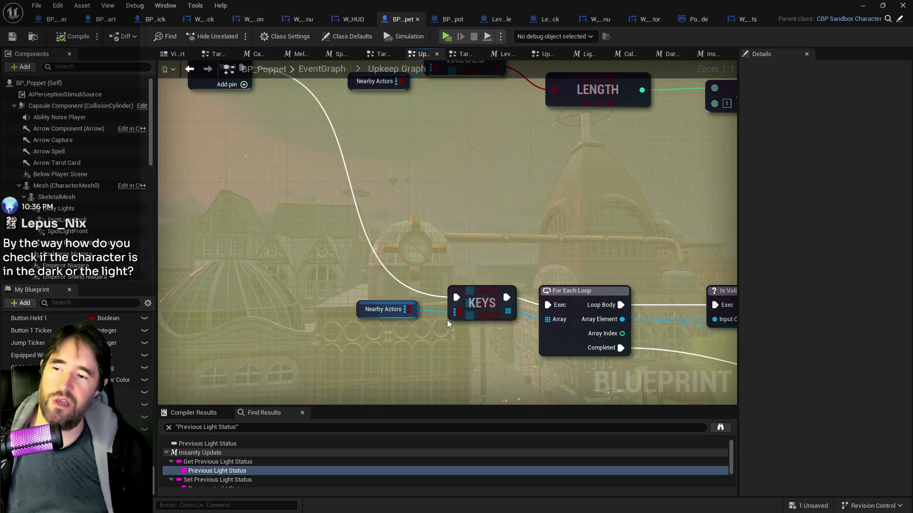
pyautogui.moveTo(447, 320); pyautogui.dragTo(305, 327)
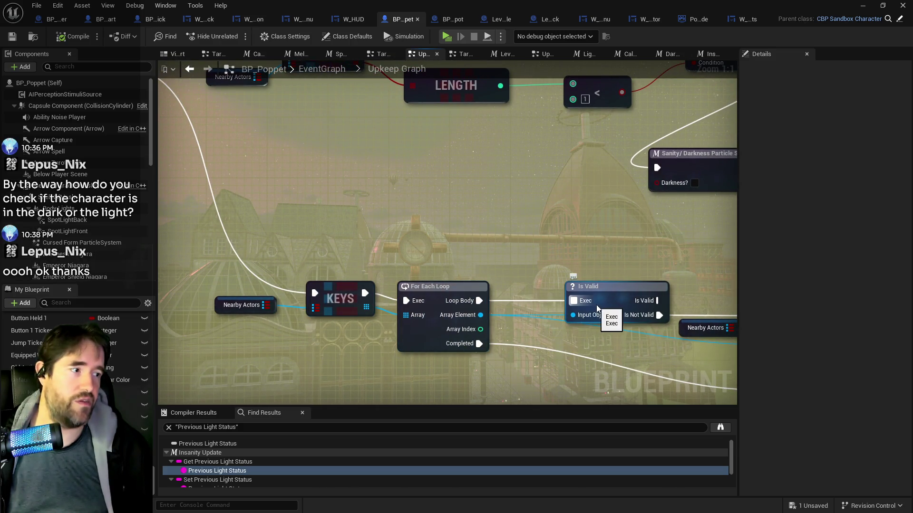
pyautogui.moveTo(597, 308); pyautogui.dragTo(392, 317)
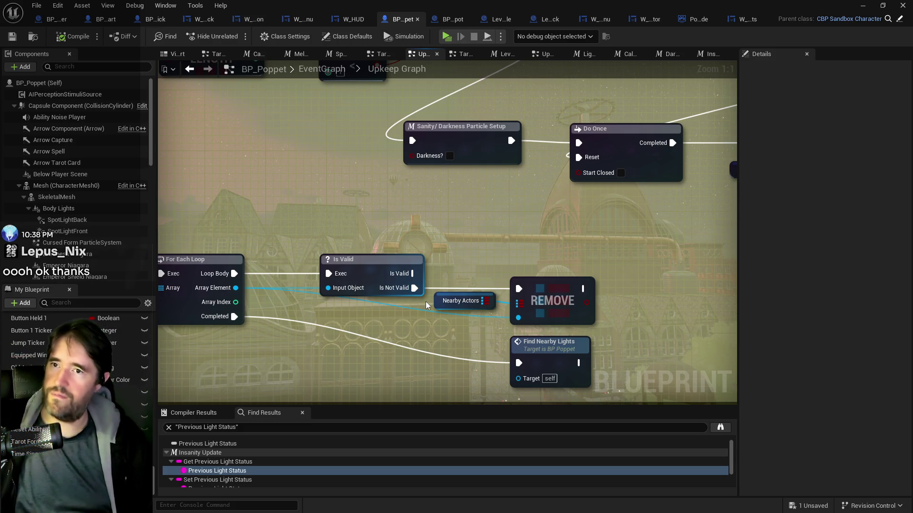
pyautogui.hotkey('alt', 'Tab')
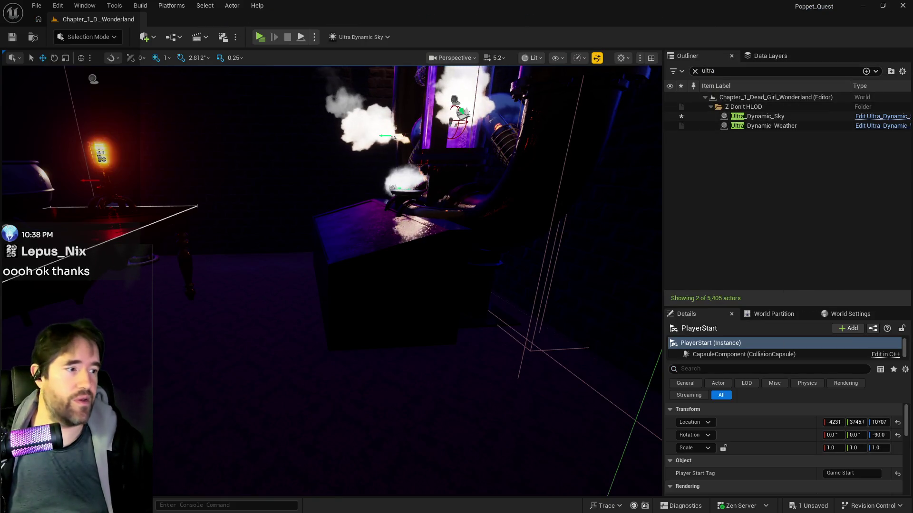
pyautogui.hotkey('alt', 'Tab')
pyautogui.doubleClick(533, 170)
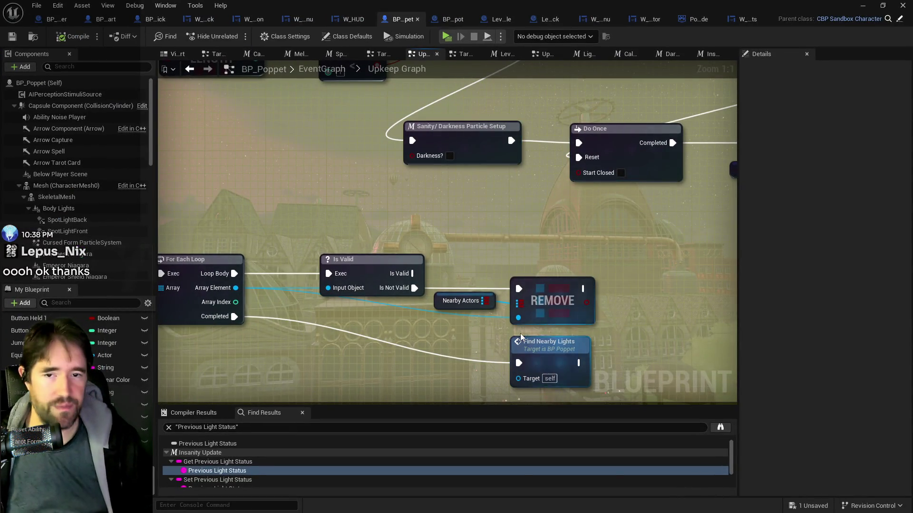
pyautogui.scroll(-2, 520, 333)
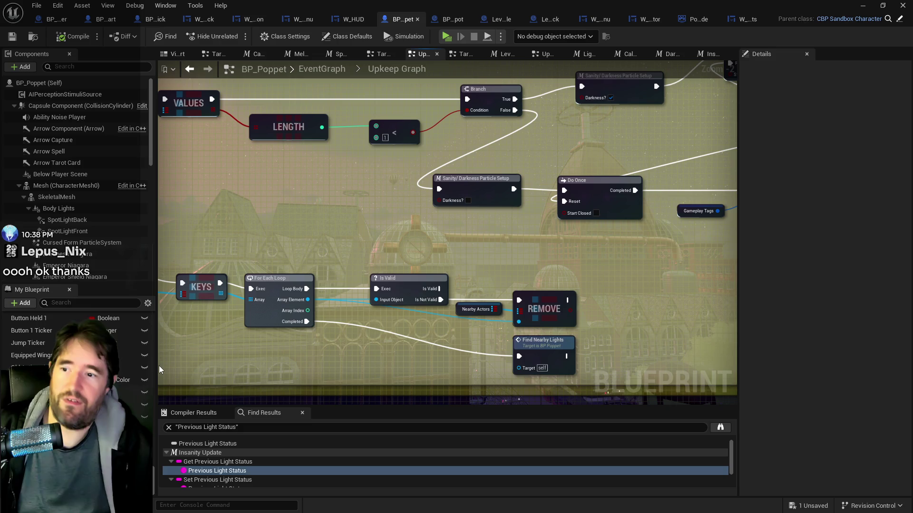
pyautogui.scroll(-5, 449, 258)
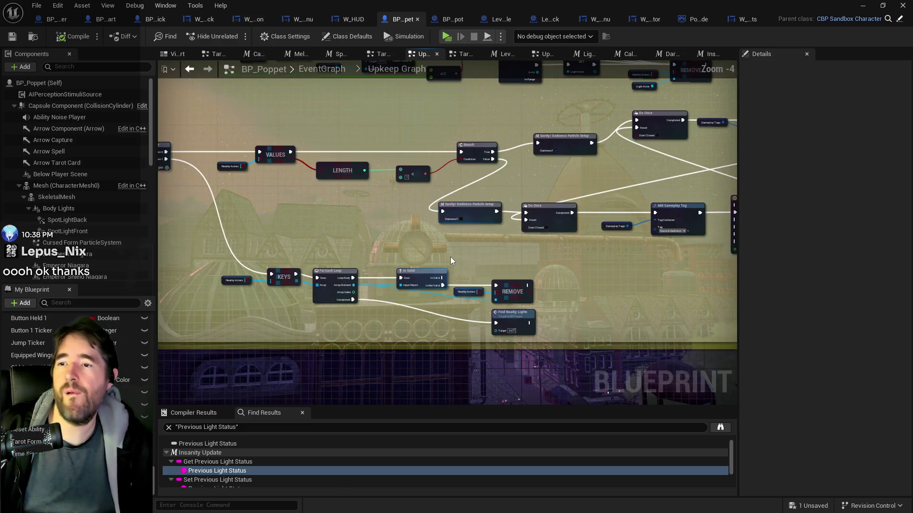
# Step: Inspect the Upkeep Graph's Find Nearby Lights section and save BP_Poppet
pyautogui.scroll(2, 557, 352)
pyautogui.scroll(-2, 556, 352)
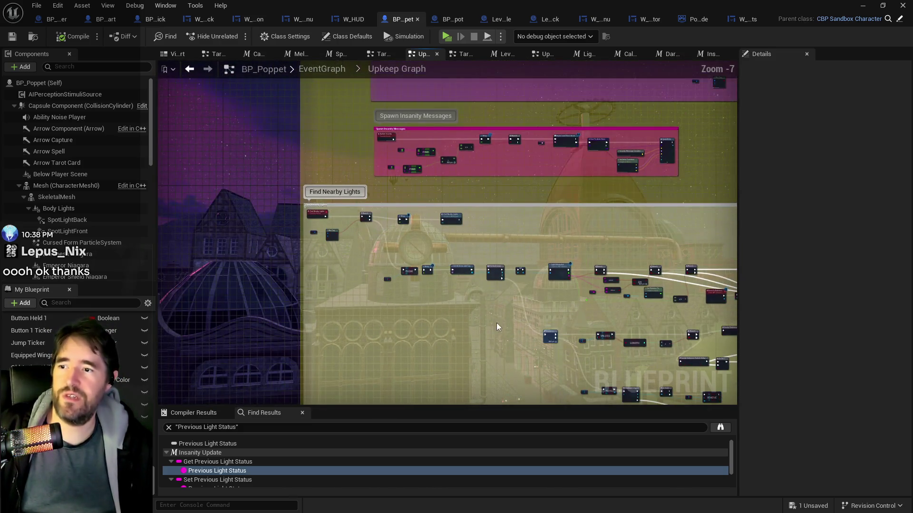
pyautogui.scroll(7, 409, 273)
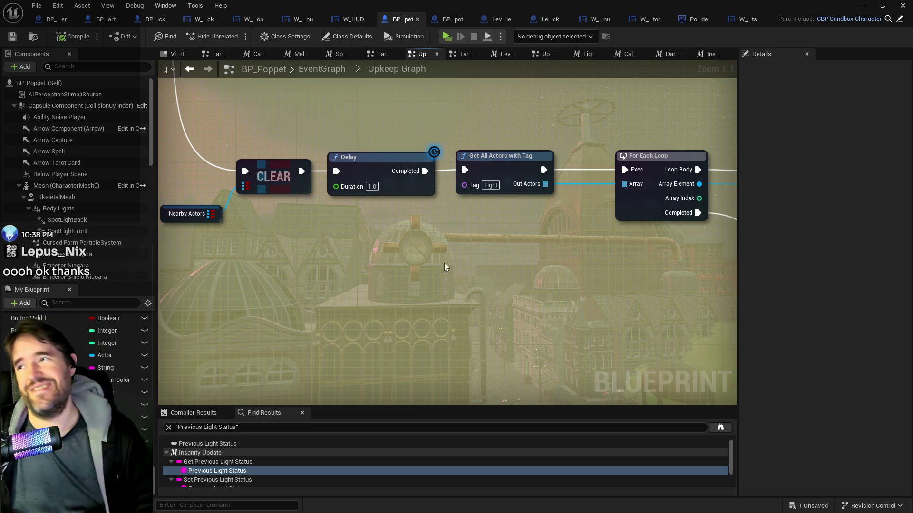
pyautogui.scroll(-7, 327, 256)
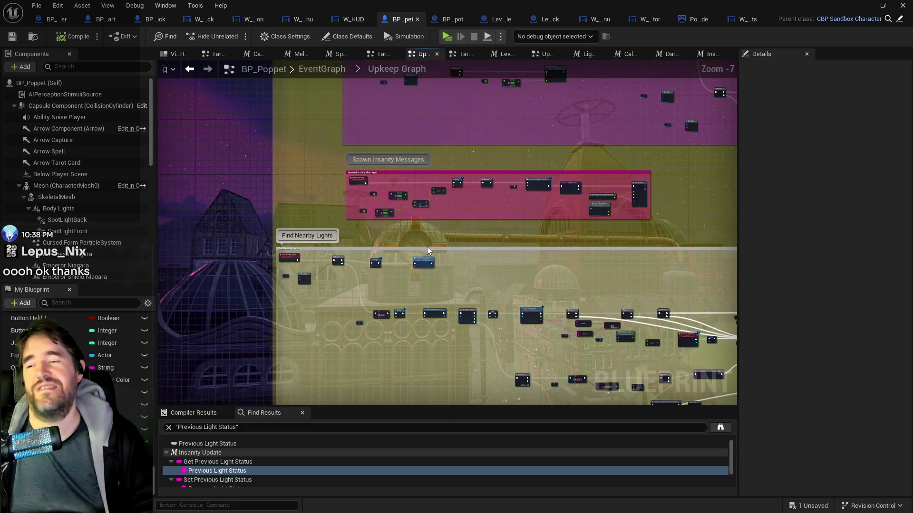
pyautogui.scroll(2, 427, 247)
pyautogui.scroll(1, 383, 278)
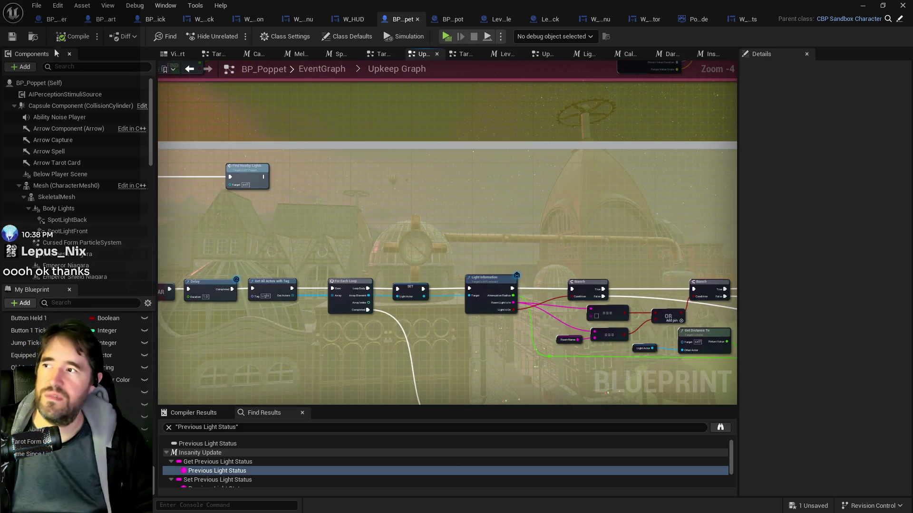
pyautogui.click(12, 36)
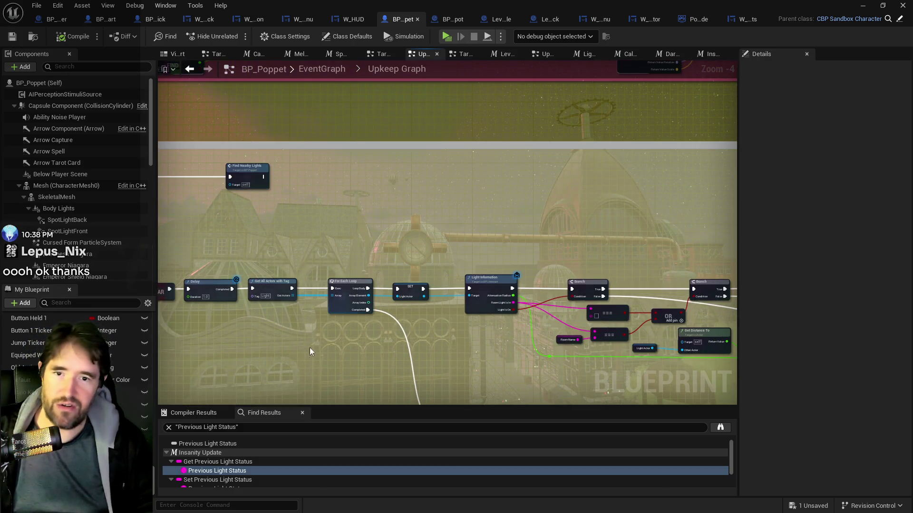
# Step: Review the Light Information node and sanity and curse stats, then show the Insanity Update graph
pyautogui.scroll(3, 309, 347)
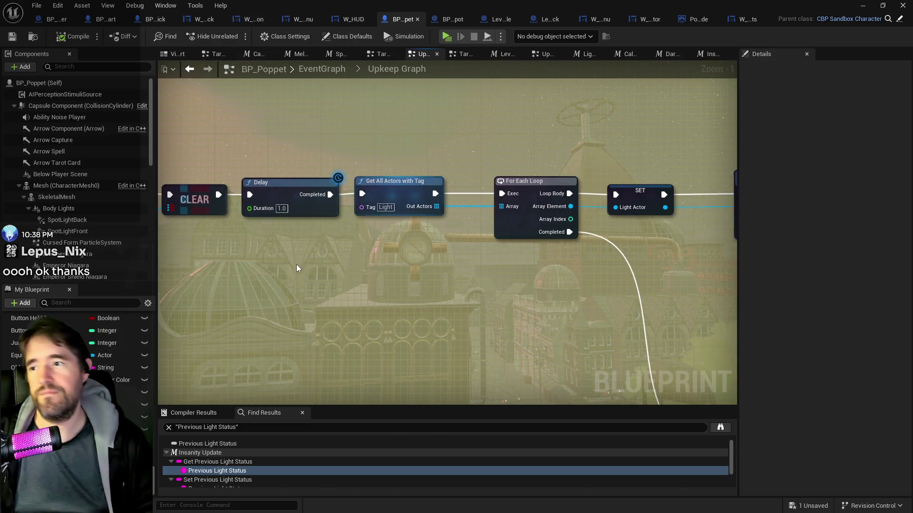
pyautogui.moveTo(642, 208); pyautogui.dragTo(593, 174)
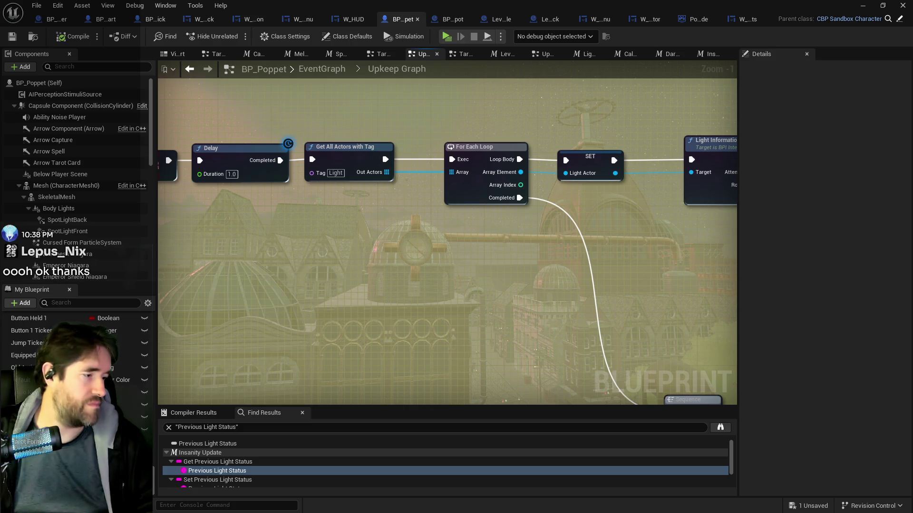
pyautogui.scroll(-7, 503, 323)
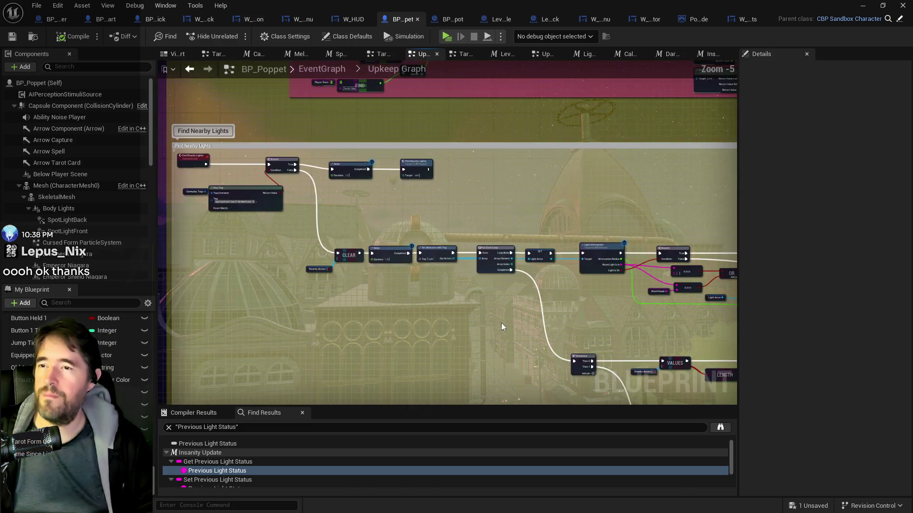
pyautogui.moveTo(499, 327)
pyautogui.mouseDown()
pyautogui.moveTo(499, 356)
pyautogui.moveTo(294, 362)
pyautogui.mouseUp()
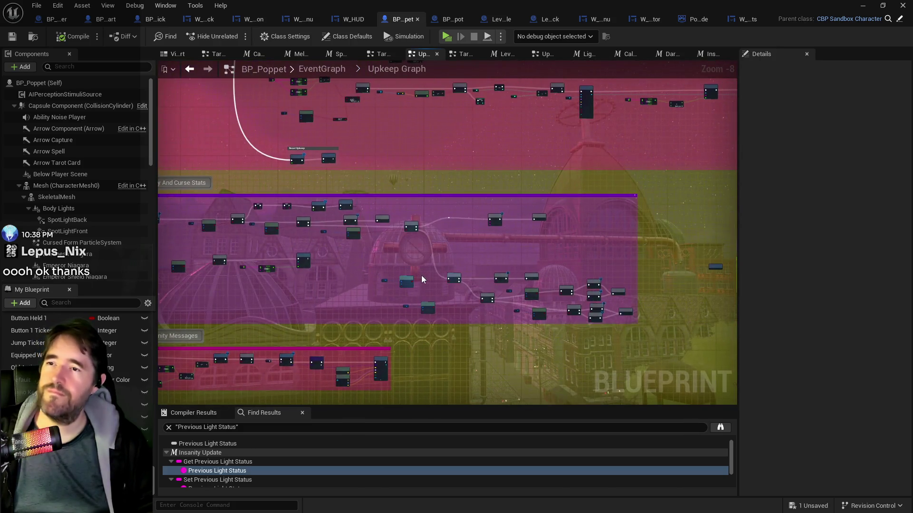
pyautogui.scroll(3, 342, 253)
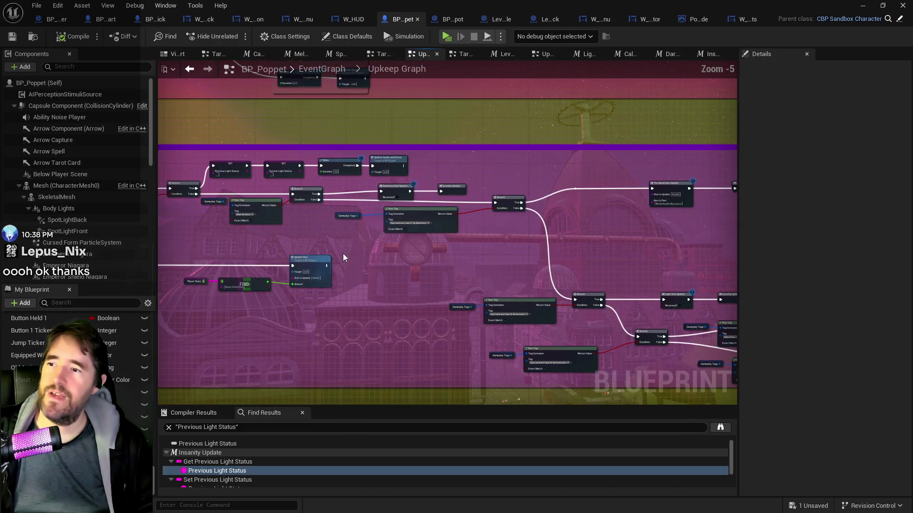
pyautogui.click(712, 55)
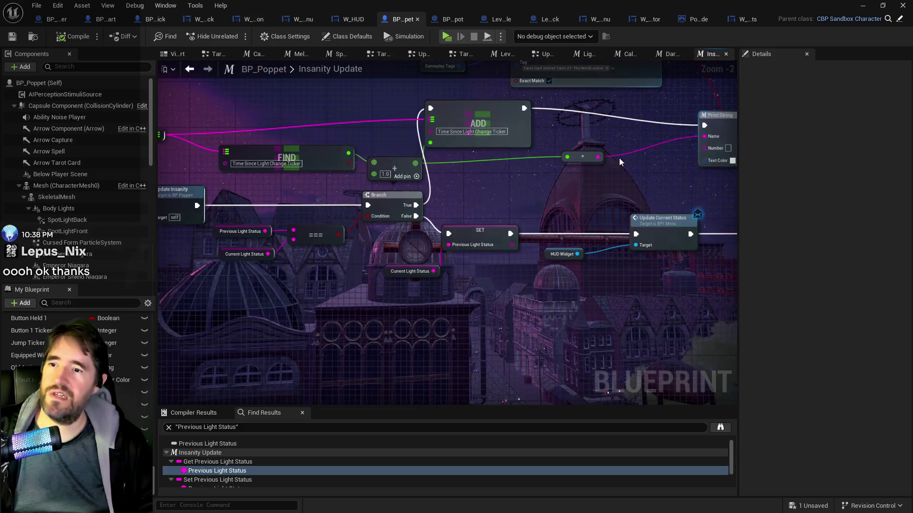
# Step: Connect the Branch True output to the next Branch and delete the Print String and ADD nodes
pyautogui.scroll(-1, 533, 254)
pyautogui.moveTo(413, 277)
pyautogui.mouseDown()
pyautogui.moveTo(618, 266)
pyautogui.moveTo(542, 233)
pyautogui.moveTo(471, 260)
pyautogui.moveTo(506, 271)
pyautogui.mouseUp()
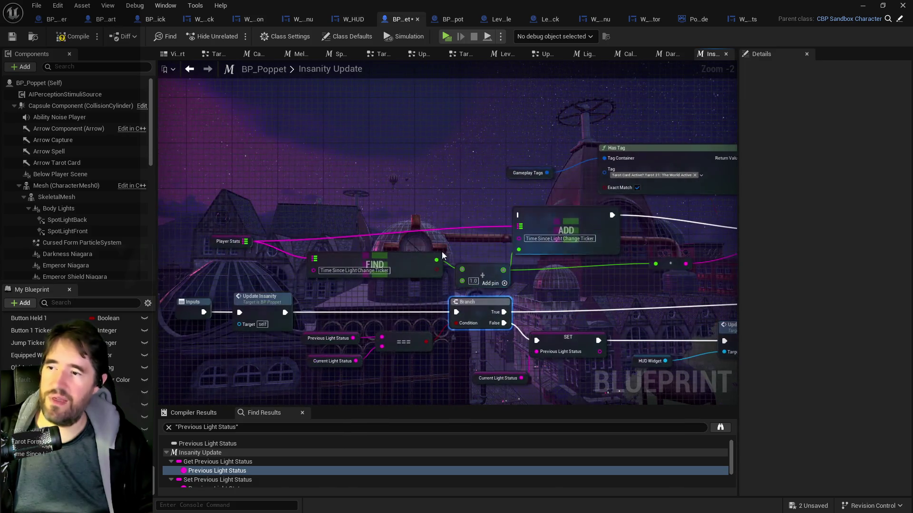
pyautogui.moveTo(226, 220)
pyautogui.mouseDown()
pyautogui.moveTo(803, 278)
pyautogui.moveTo(539, 300)
pyautogui.mouseUp()
pyautogui.press('Delete')
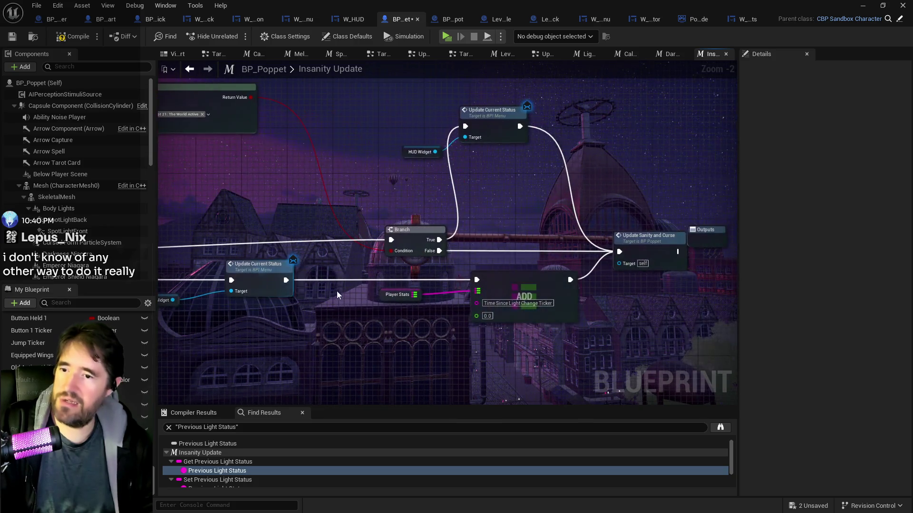
# Step: Wire Update Current Status into Update Sanity and Curse, remove leftover nodes, then compile and save
pyautogui.moveTo(284, 280)
pyautogui.mouseDown()
pyautogui.moveTo(571, 279)
pyautogui.moveTo(619, 252)
pyautogui.mouseUp()
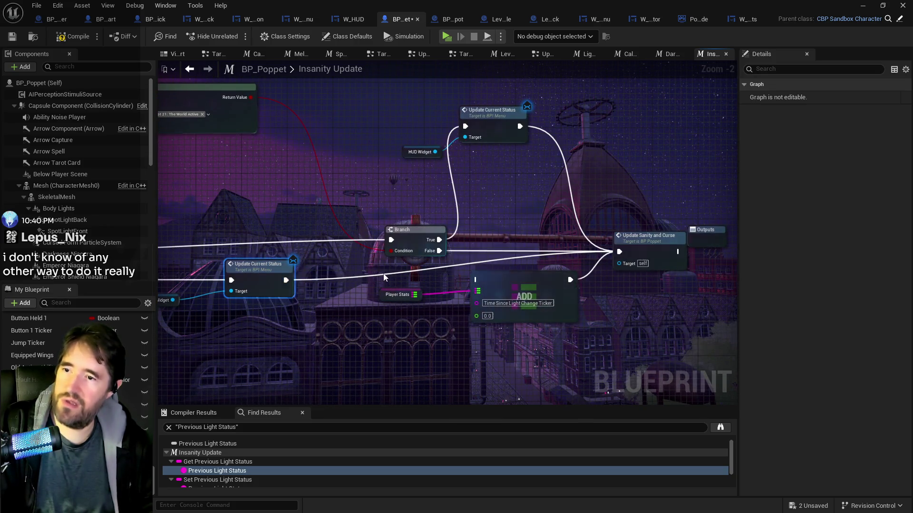
pyautogui.moveTo(582, 327); pyautogui.dragTo(375, 271)
pyautogui.press('Delete')
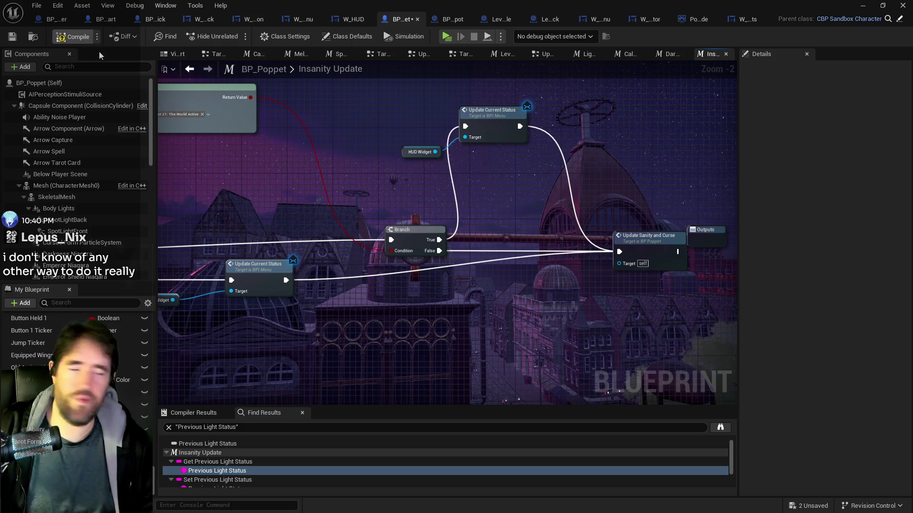
pyautogui.press('F7')
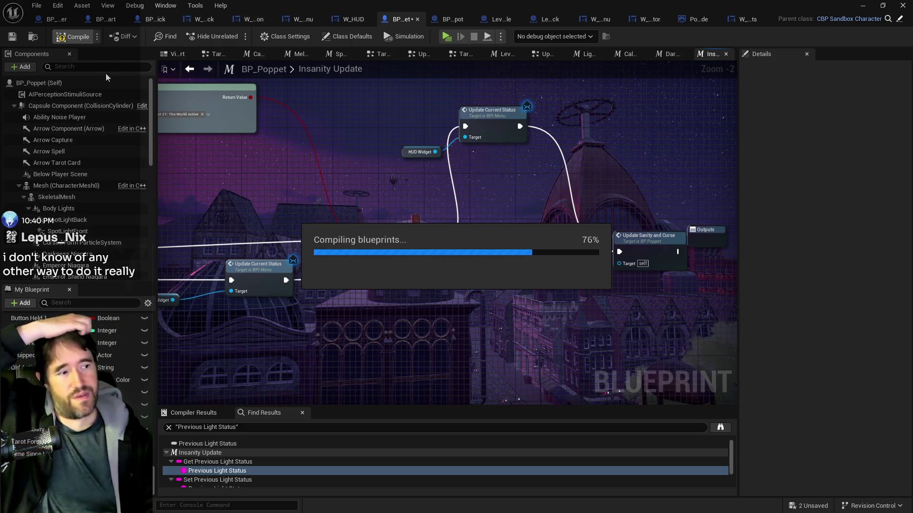
pyautogui.click(12, 37)
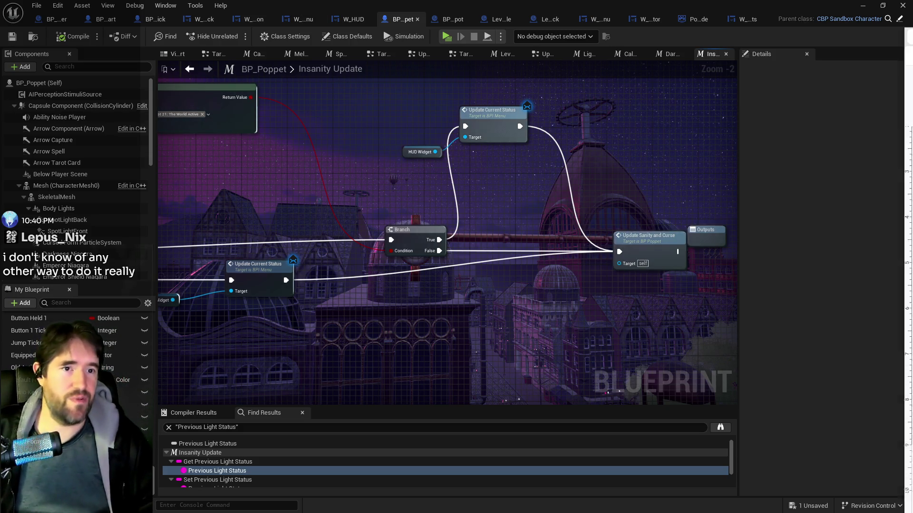
pyautogui.hotkey('alt', 'Tab')
pyautogui.scroll(10, 345, 477)
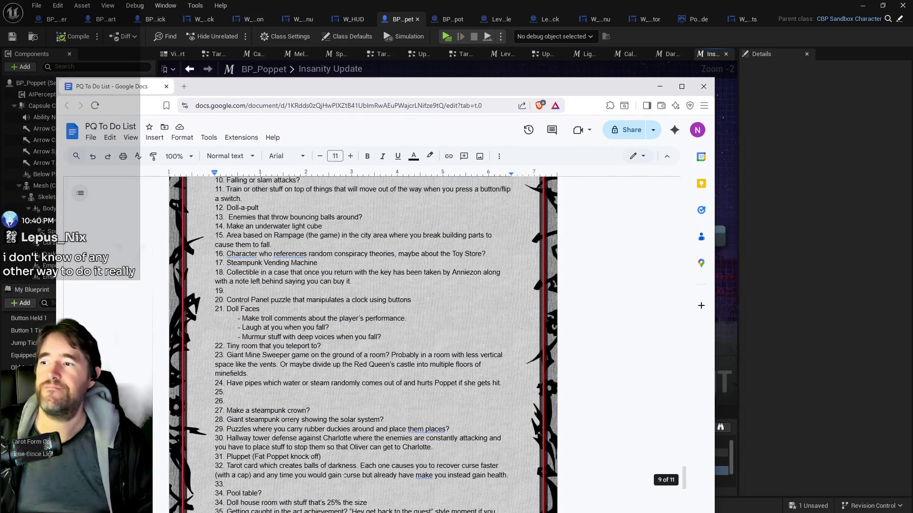
pyautogui.scroll(8, 344, 477)
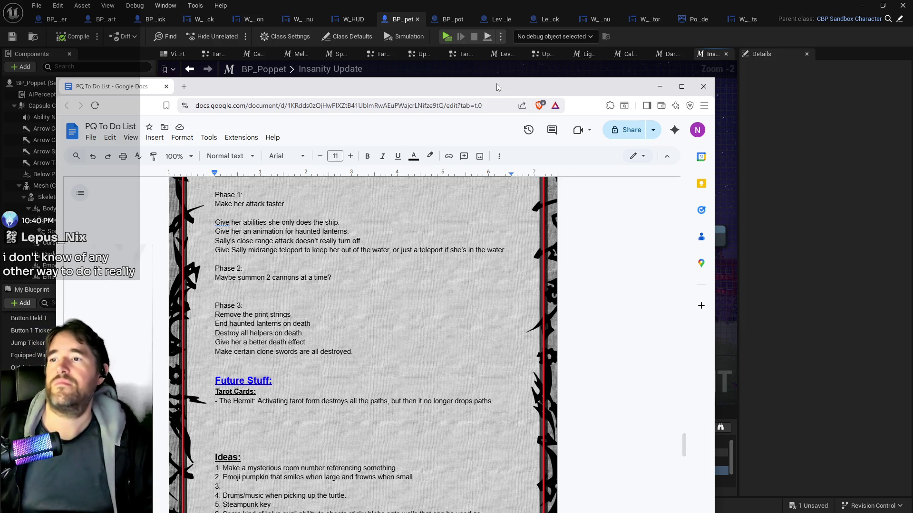
pyautogui.hotkey('alt', 'Tab')
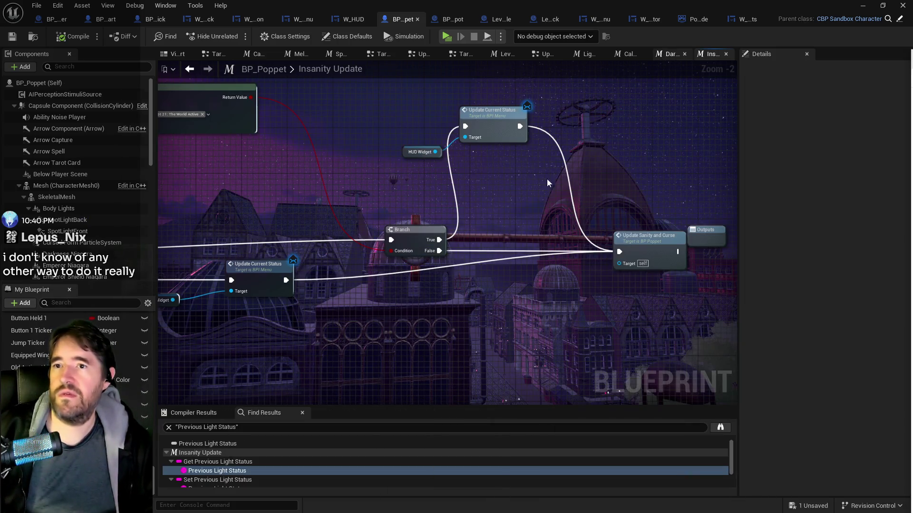
pyautogui.scroll(-4, 496, 261)
# Step: Open the Upkeep Graph and inspect its Update Stat, Has Tag, Delay and Sun Active nodes
pyautogui.click(658, 56)
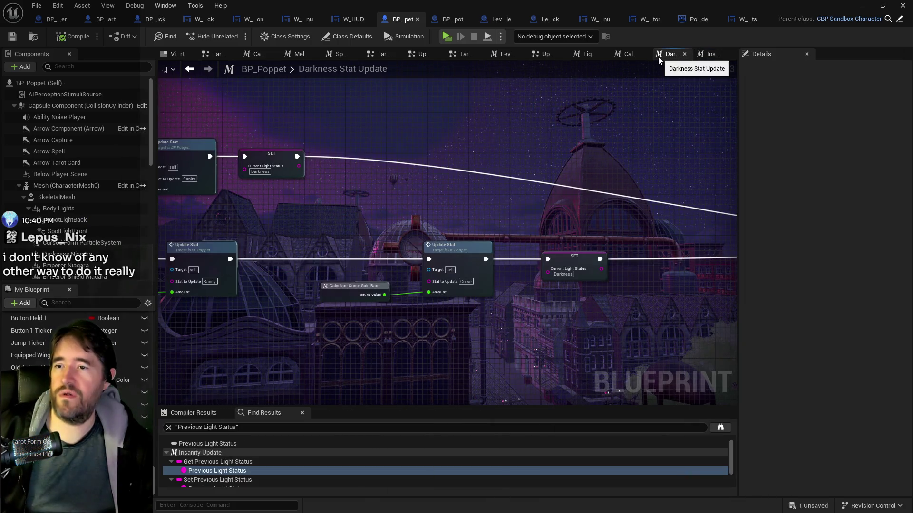
pyautogui.click(622, 55)
pyautogui.click(544, 56)
pyautogui.scroll(-3, 458, 278)
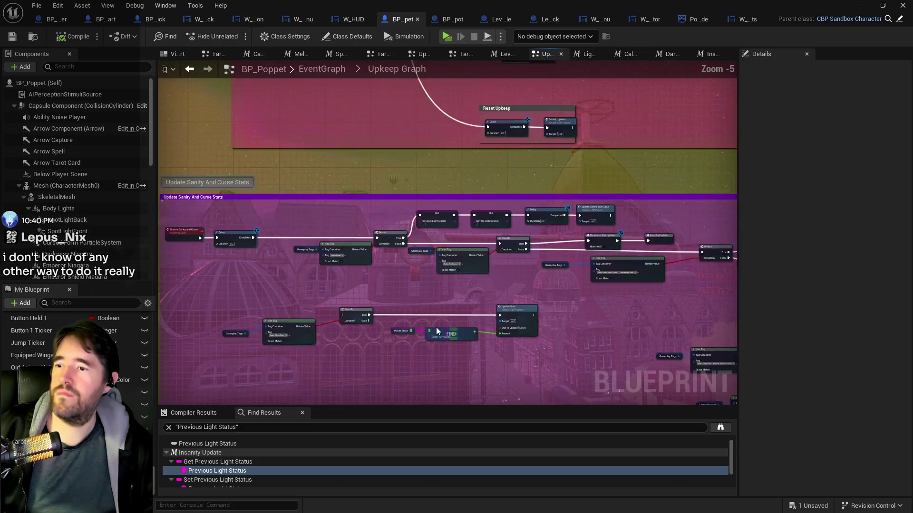
pyautogui.scroll(4, 450, 274)
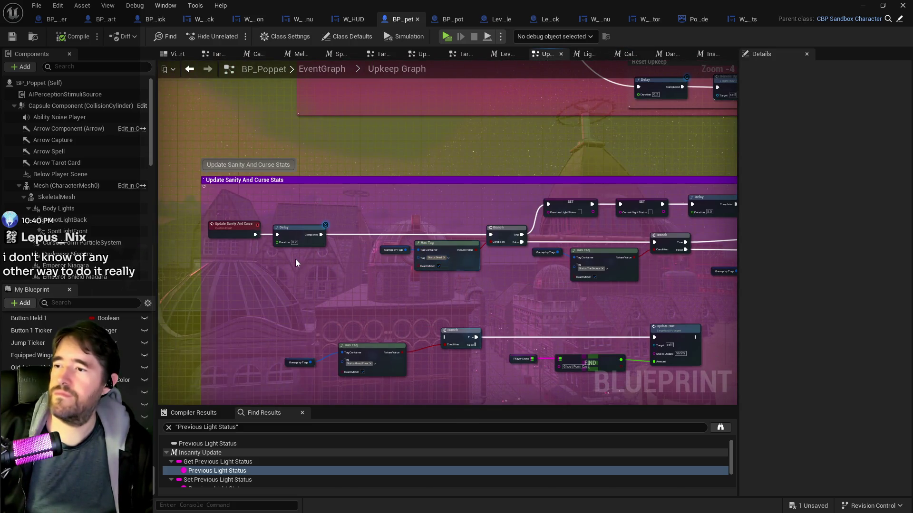
pyautogui.scroll(1, 295, 259)
pyautogui.scroll(-1, 391, 303)
pyautogui.moveTo(474, 334)
pyautogui.mouseDown()
pyautogui.moveTo(155, 172)
pyautogui.moveTo(176, 184)
pyautogui.mouseUp()
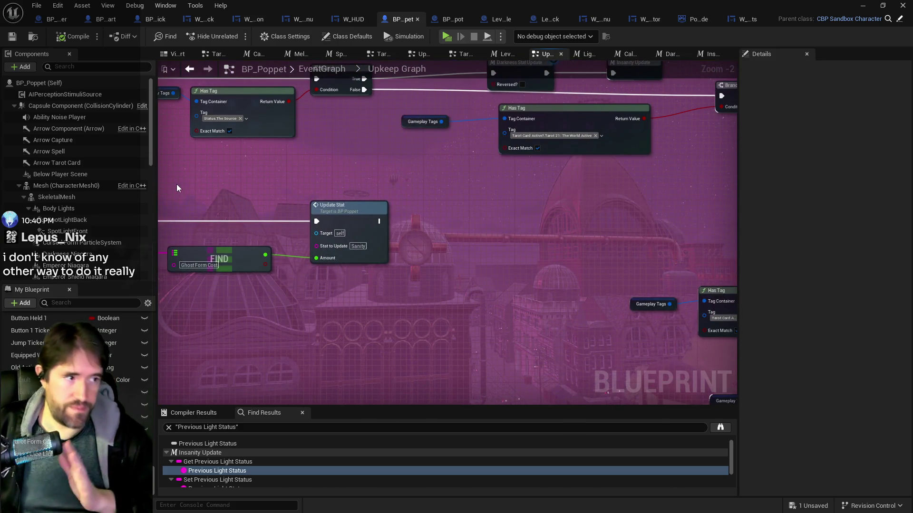
pyautogui.moveTo(409, 268)
pyautogui.mouseDown()
pyautogui.moveTo(464, 351)
pyautogui.moveTo(181, 224)
pyautogui.moveTo(487, 402)
pyautogui.moveTo(711, 405)
pyautogui.mouseUp()
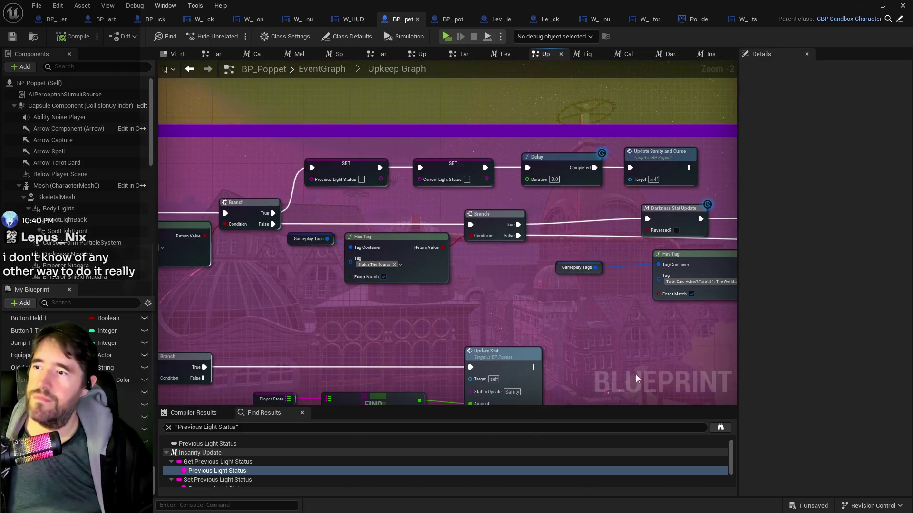
pyautogui.moveTo(407, 333); pyautogui.dragTo(608, 324)
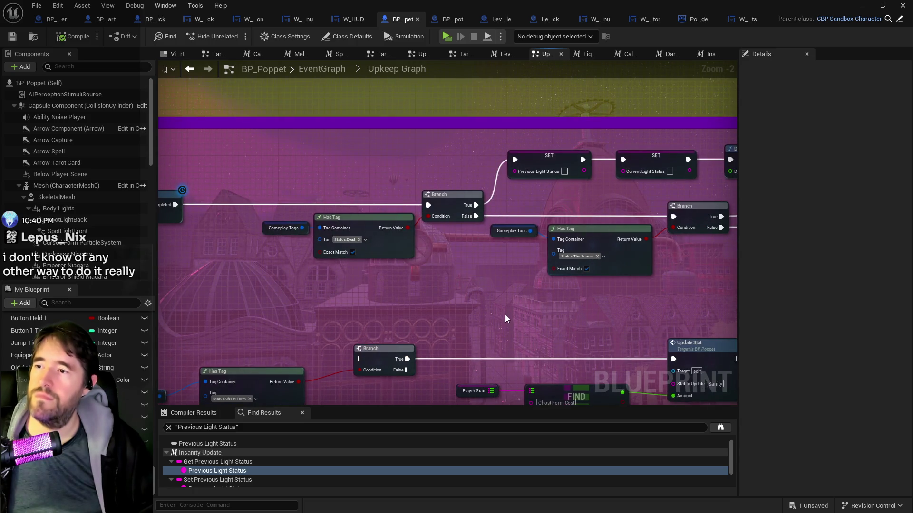
pyautogui.moveTo(505, 315)
pyautogui.mouseDown()
pyautogui.moveTo(485, 266)
pyautogui.moveTo(524, 279)
pyautogui.moveTo(312, 245)
pyautogui.mouseUp()
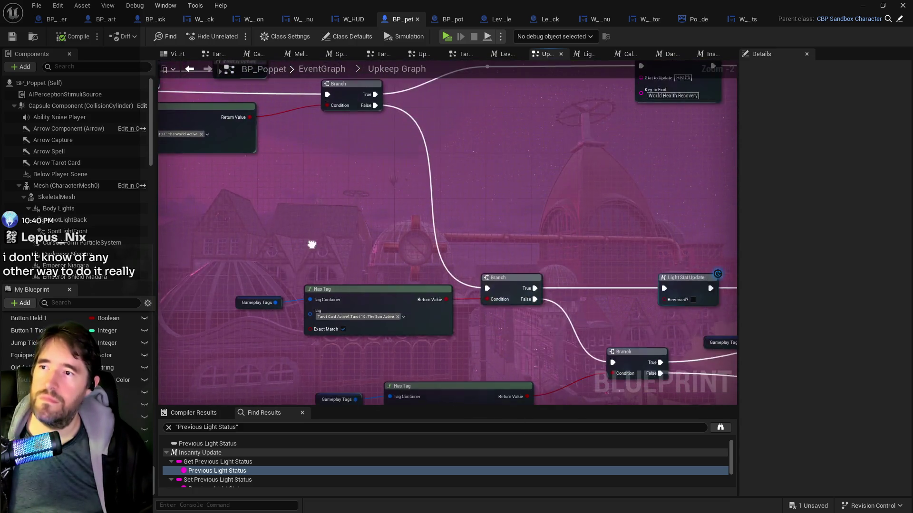
# Step: Locate and select the Devil Active Has Tag node in the Upkeep Graph
pyautogui.scroll(-2, 238, 204)
pyautogui.moveTo(171, 171)
pyautogui.mouseDown()
pyautogui.moveTo(405, 313)
pyautogui.moveTo(736, 315)
pyautogui.mouseUp()
pyautogui.scroll(2, 390, 305)
pyautogui.scroll(-4, 638, 358)
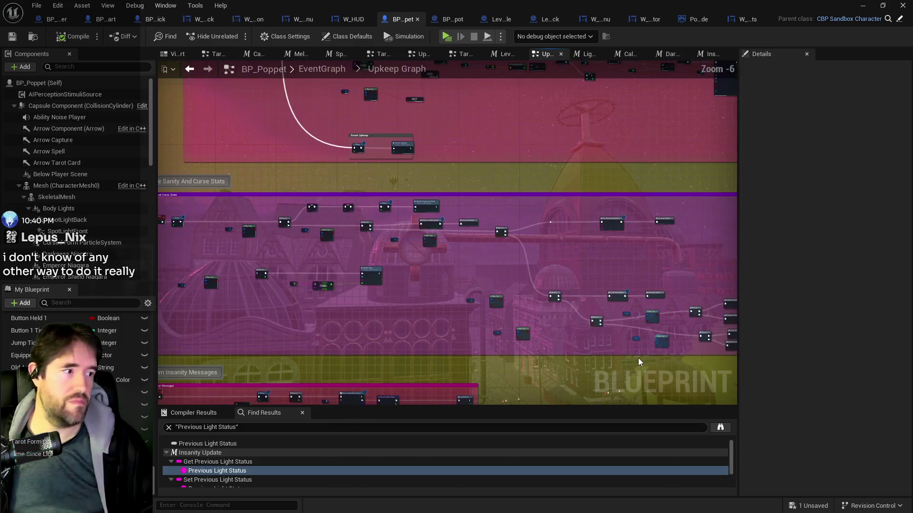
pyautogui.scroll(7, 627, 328)
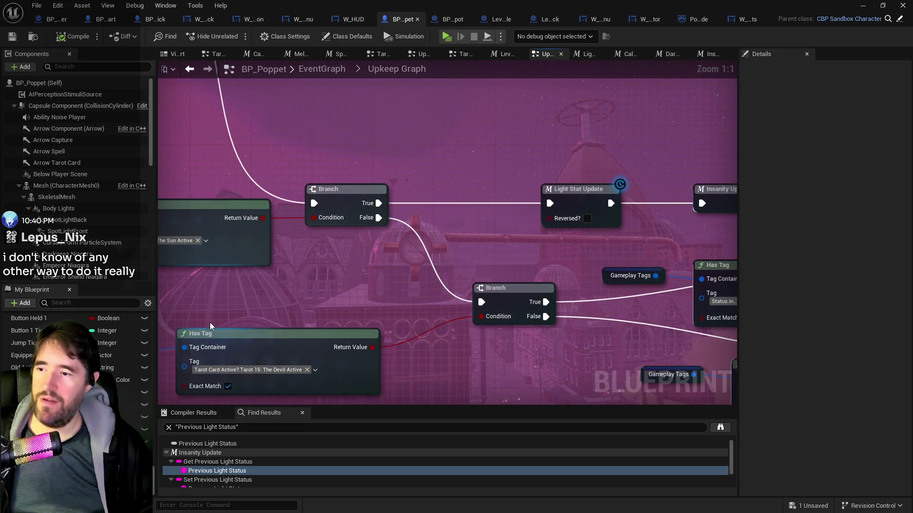
pyautogui.moveTo(321, 279); pyautogui.dragTo(362, 275)
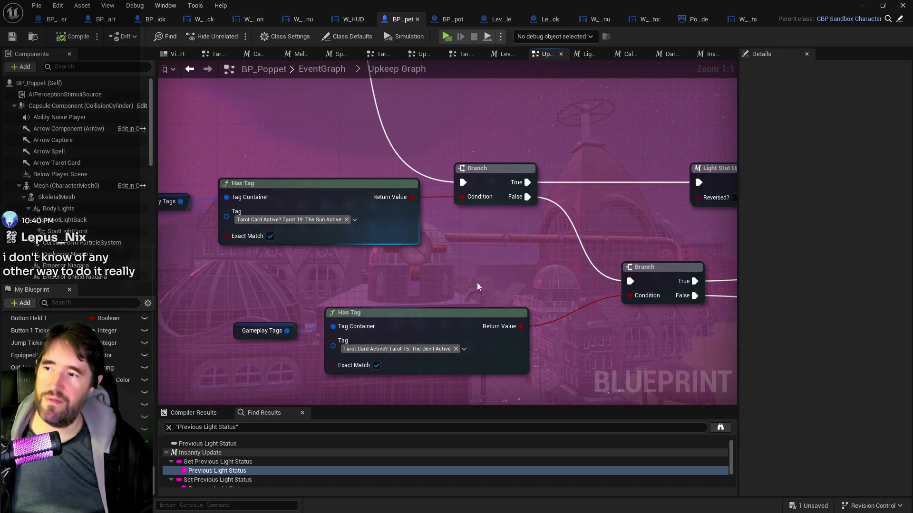
pyautogui.click(526, 354)
pyautogui.scroll(-3, 537, 354)
pyautogui.scroll(1, 503, 304)
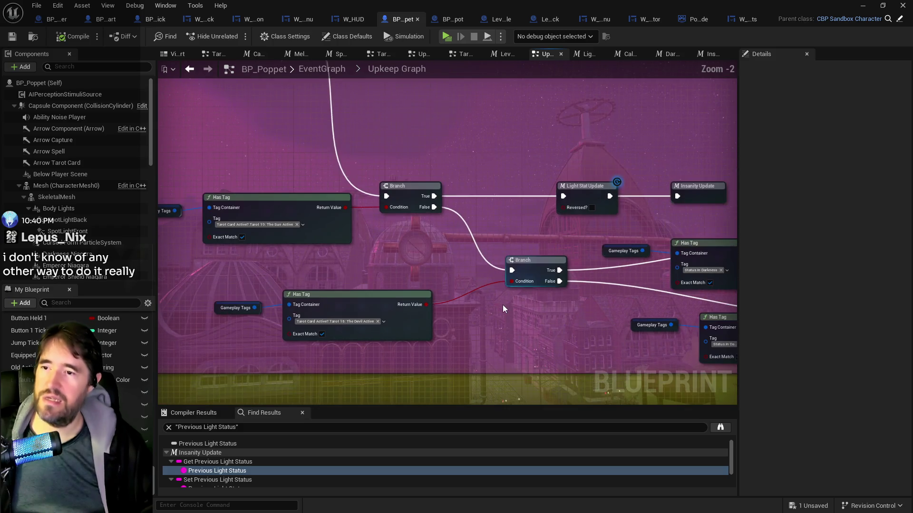
# Step: Inspect the Sun Active check and darkness stat branches, then save BP_Poppet
pyautogui.moveTo(242, 211); pyautogui.dragTo(381, 282)
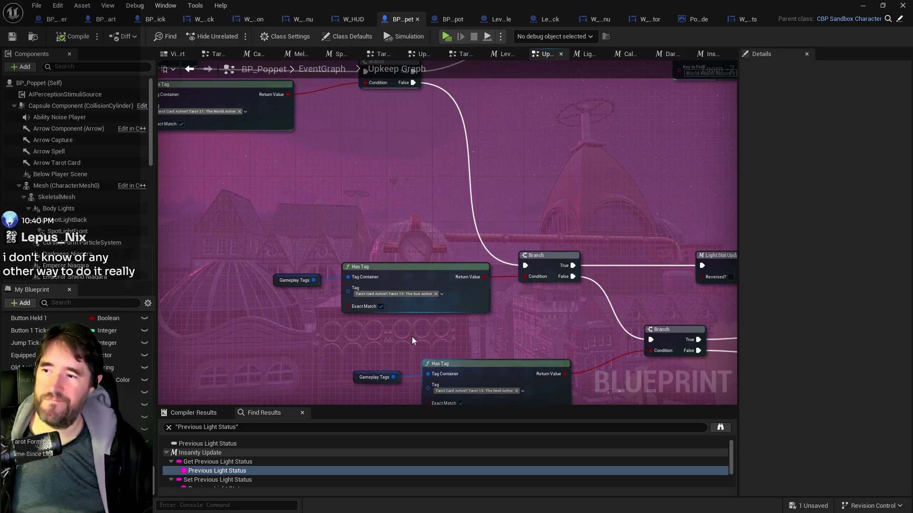
pyautogui.moveTo(411, 337); pyautogui.dragTo(364, 267)
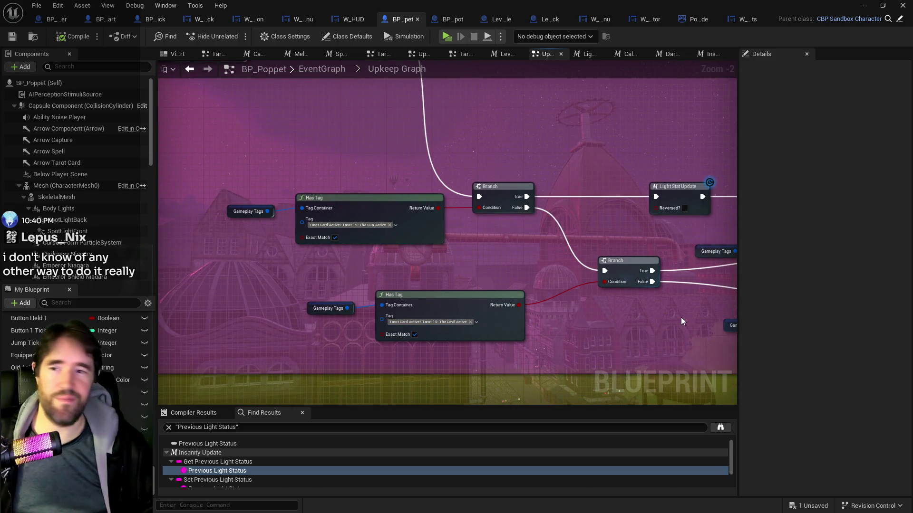
pyautogui.moveTo(683, 320); pyautogui.dragTo(607, 330)
pyautogui.scroll(-2, 607, 330)
pyautogui.scroll(1, 291, 341)
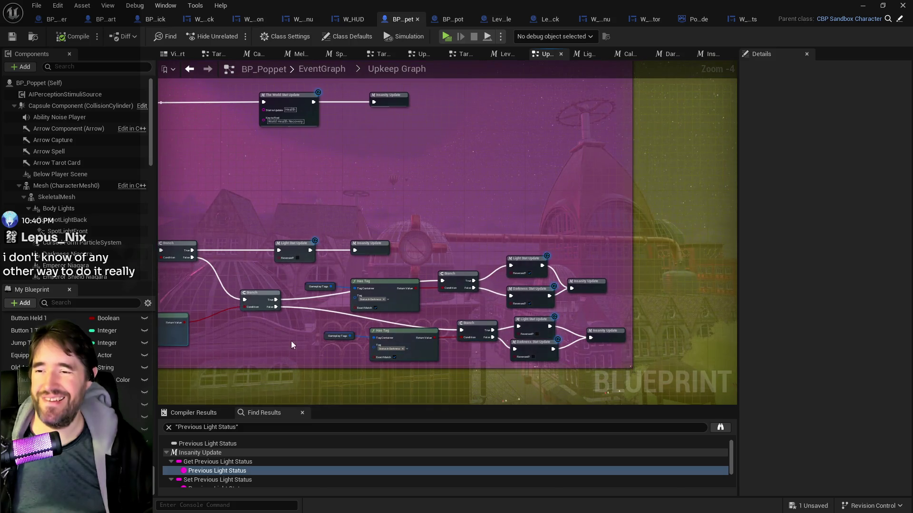
pyautogui.scroll(1, 308, 333)
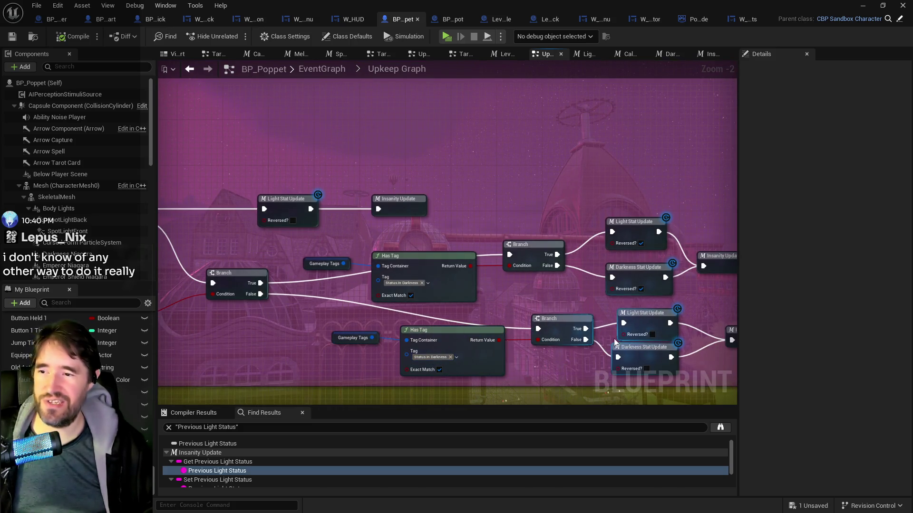
pyautogui.moveTo(502, 358); pyautogui.dragTo(409, 347)
pyautogui.moveTo(310, 210); pyautogui.dragTo(512, 244)
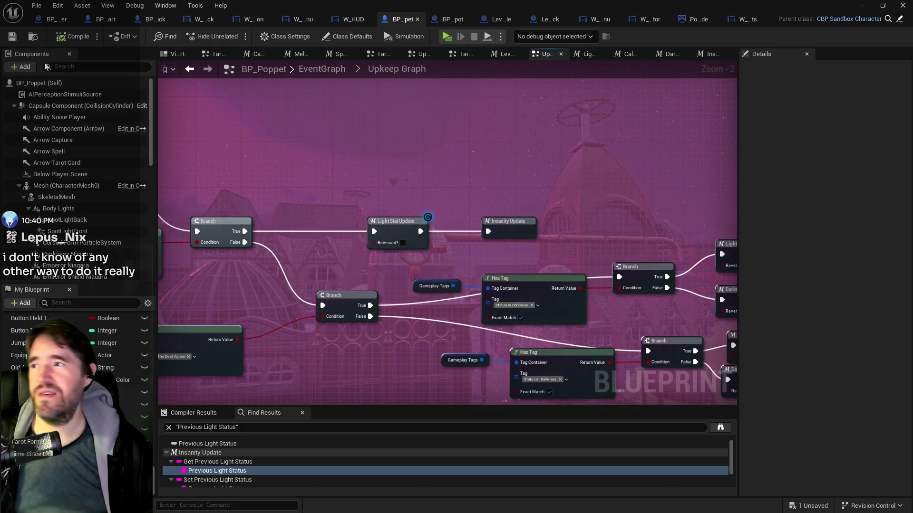
pyautogui.click(12, 36)
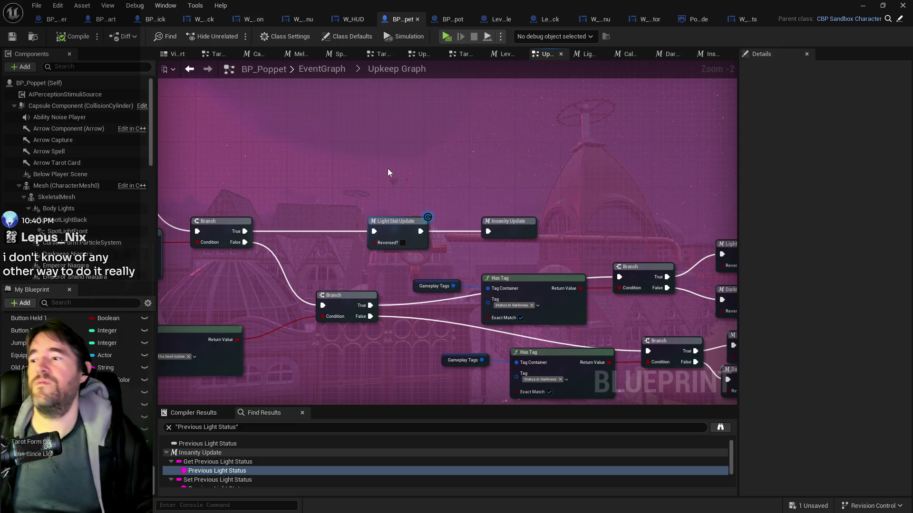
# Step: Pan back over the Has Tag and Branch nodes checking the Tarot 19 Sun and Tarot 15 Devil tags
pyautogui.moveTo(344, 393); pyautogui.dragTo(499, 376)
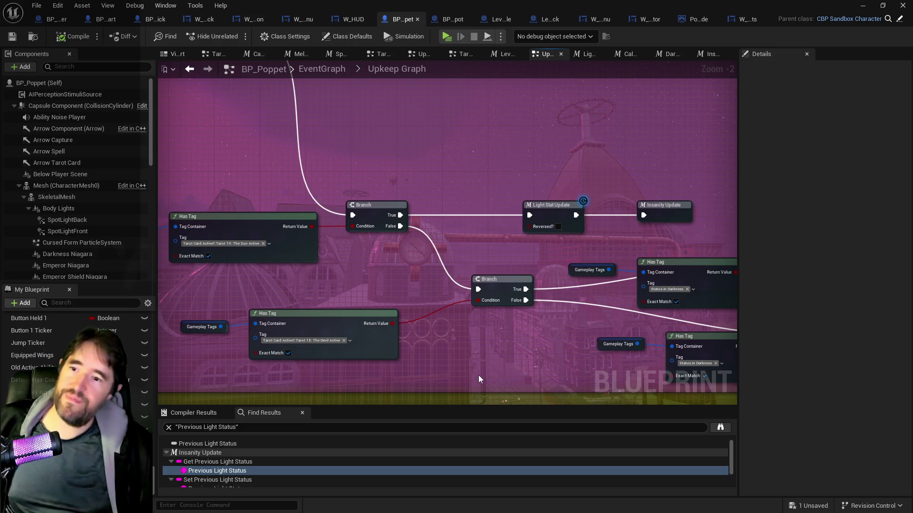
pyautogui.moveTo(531, 351); pyautogui.dragTo(402, 340)
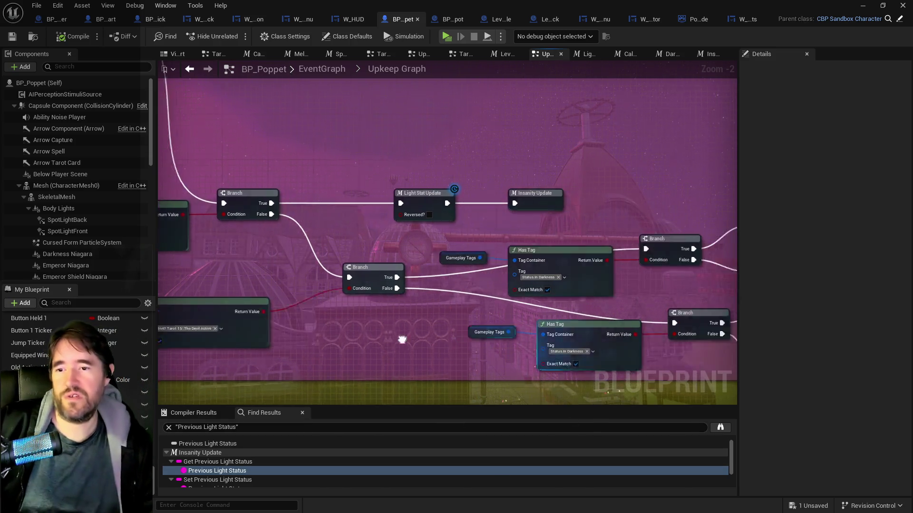
pyautogui.scroll(-2, 357, 359)
pyautogui.scroll(3, 338, 330)
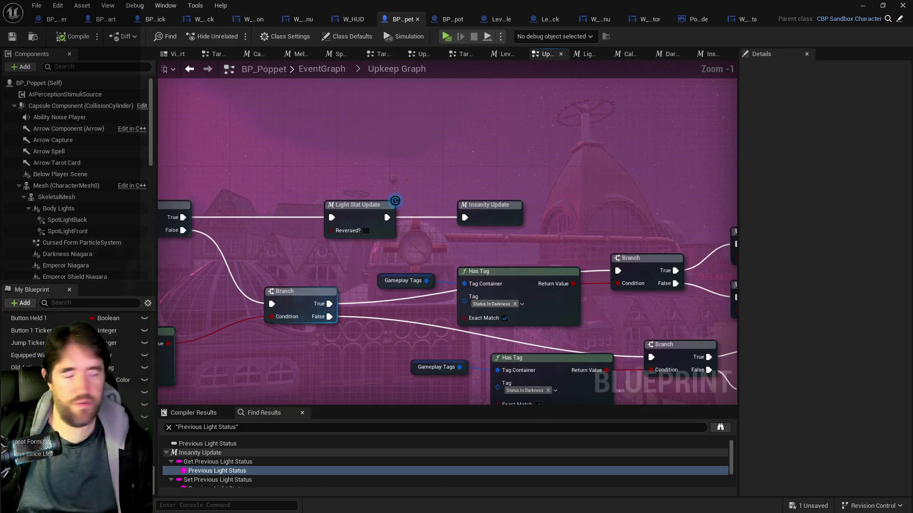
pyautogui.moveTo(338, 330); pyautogui.dragTo(598, 347)
pyautogui.moveTo(332, 348); pyautogui.dragTo(513, 348)
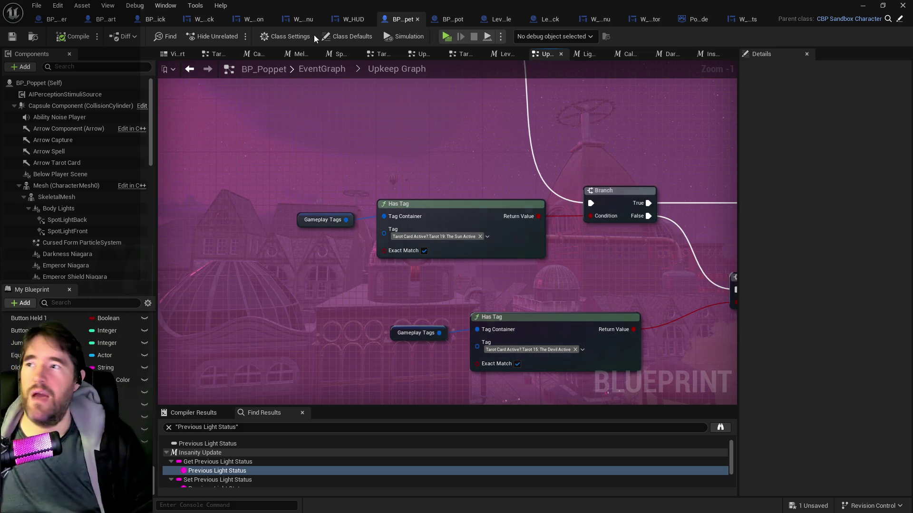
# Step: Delete the purple Curse Power Up image from W_HUD and compile with save
pyautogui.click(353, 19)
pyautogui.rightClick(326, 277)
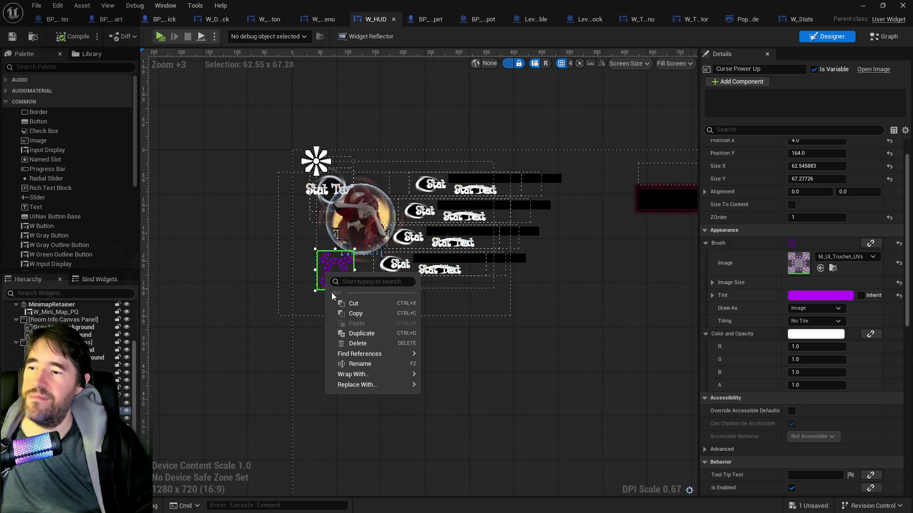
pyautogui.click(331, 342)
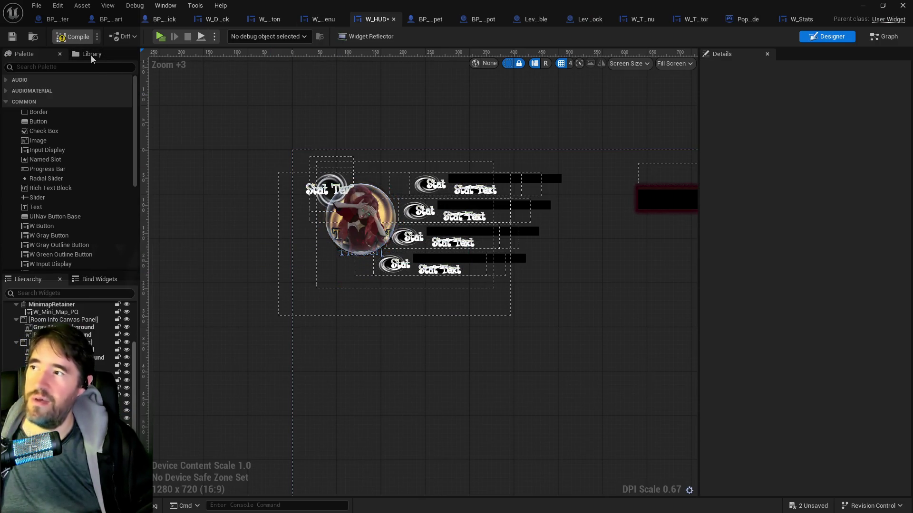
pyautogui.click(12, 37)
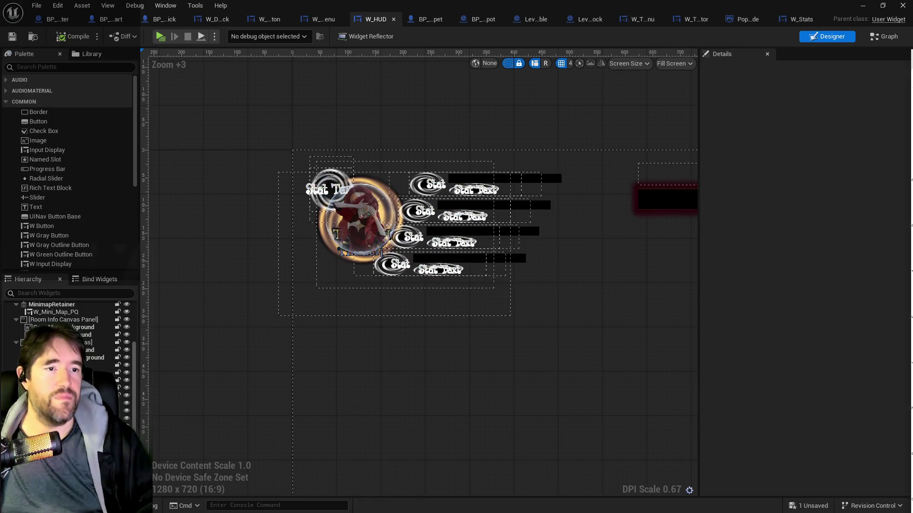
pyautogui.hotkey('alt', 'Tab')
pyautogui.moveTo(576, 86); pyautogui.dragTo(582, 81)
# Step: Delete Menu Stuff items 7 and 8 and move the ability descriptions item into item 2
pyautogui.scroll(15, 397, 333)
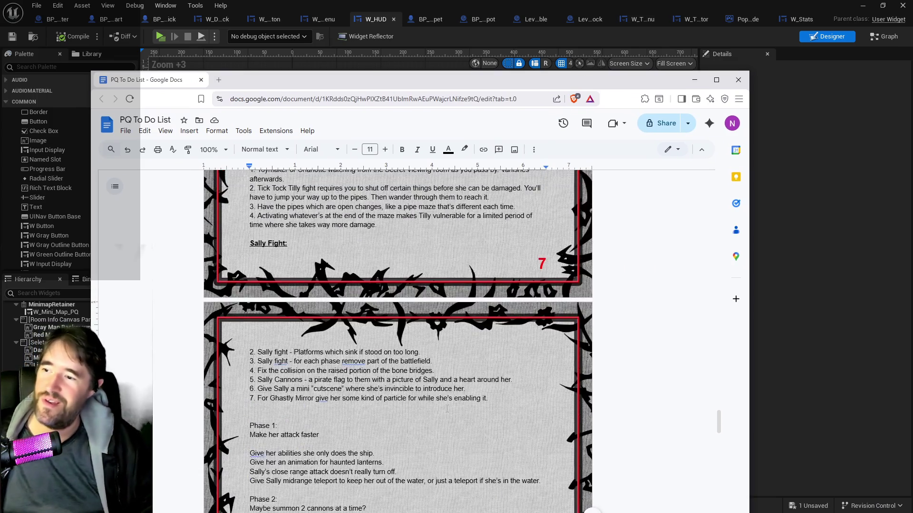
pyautogui.scroll(20, 447, 409)
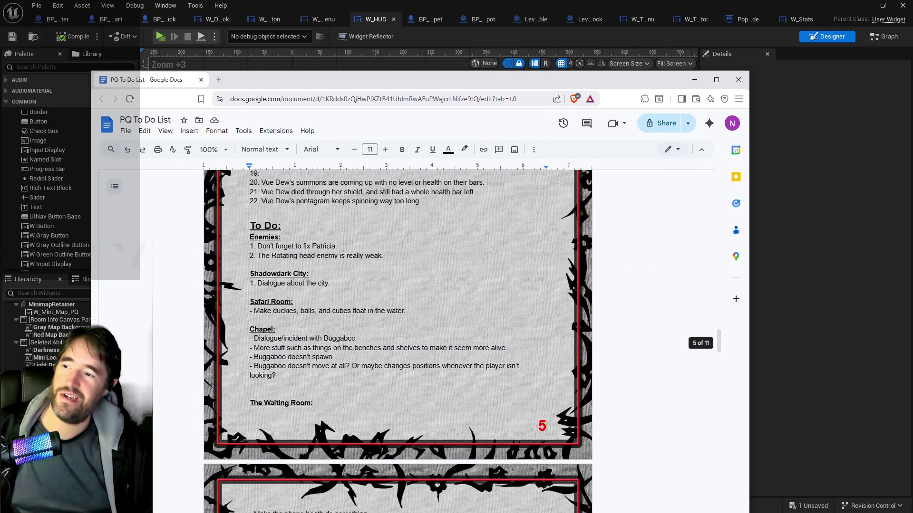
pyautogui.scroll(10, 446, 409)
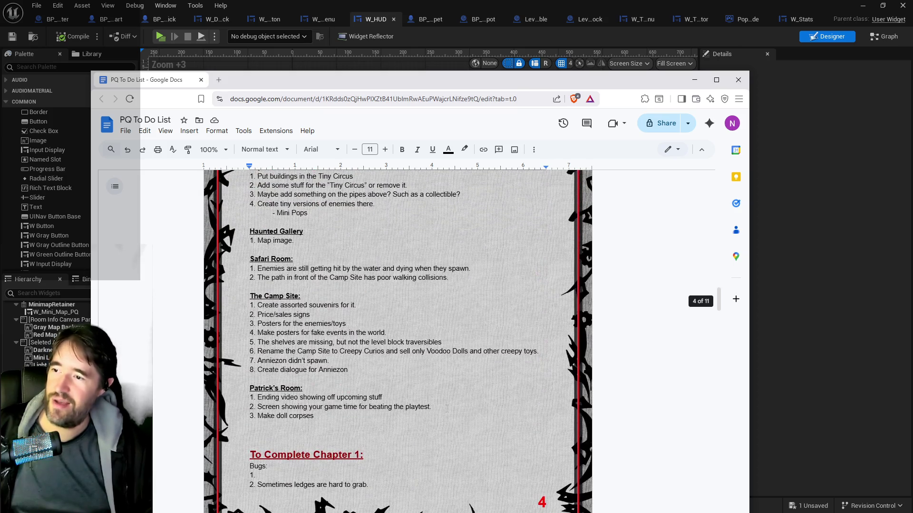
pyautogui.scroll(12, 447, 409)
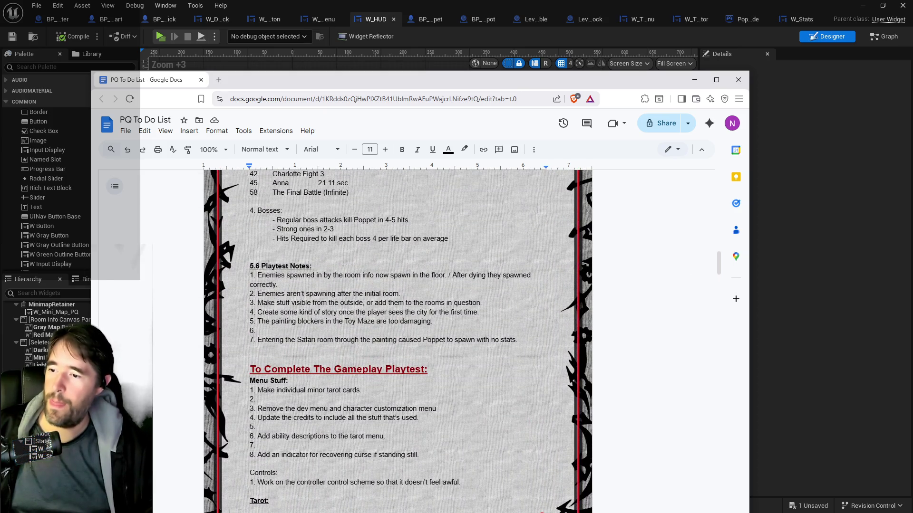
pyautogui.moveTo(429, 454)
pyautogui.mouseDown()
pyautogui.moveTo(274, 455)
pyautogui.moveTo(243, 446)
pyautogui.mouseUp()
pyautogui.press('BackSpace')
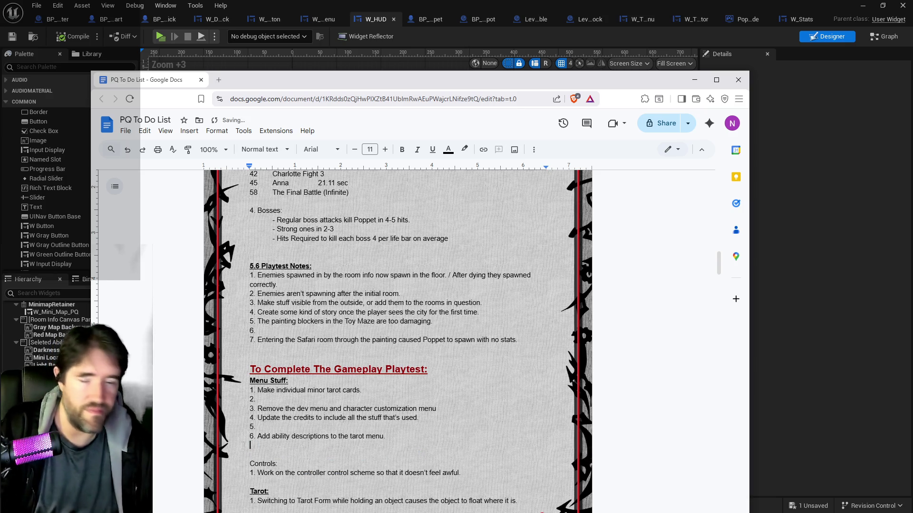
pyautogui.moveTo(405, 435); pyautogui.dragTo(258, 441)
pyautogui.hotkey('ctrl', 'c')
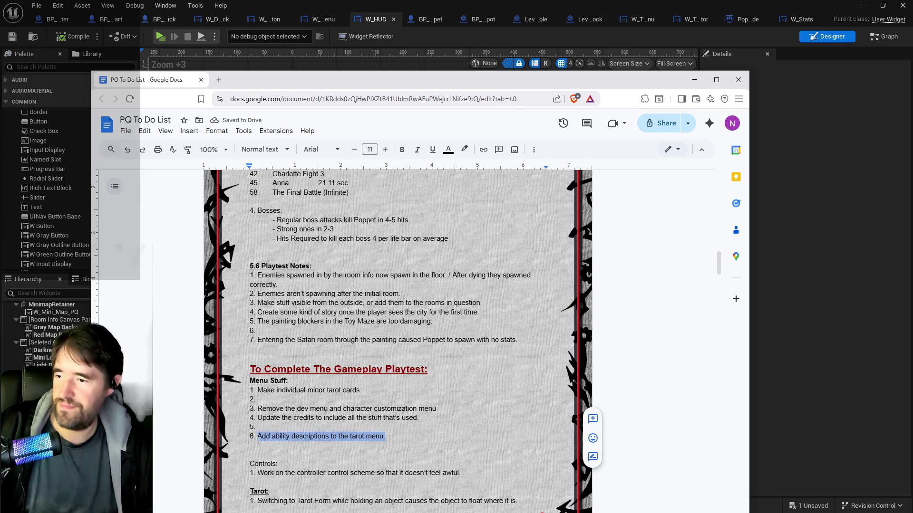
pyautogui.press('BackSpace')
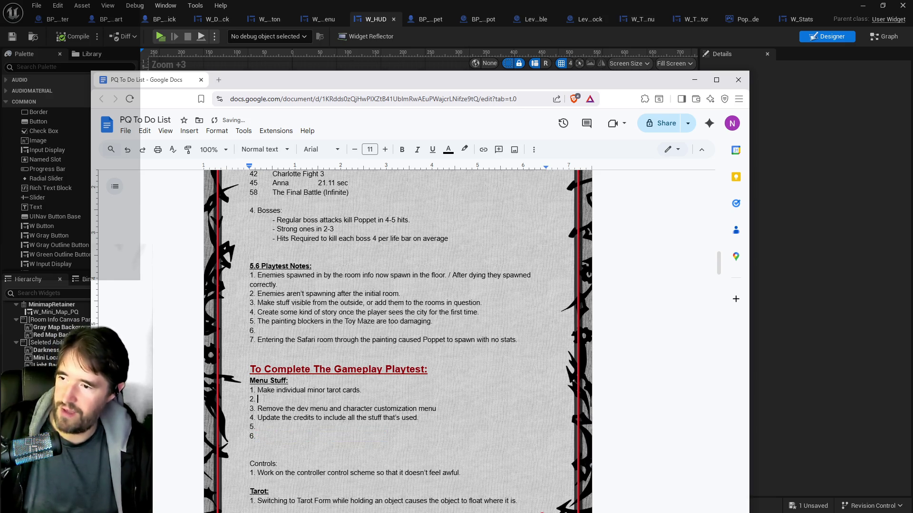
pyautogui.hotkey('ctrl', 'v')
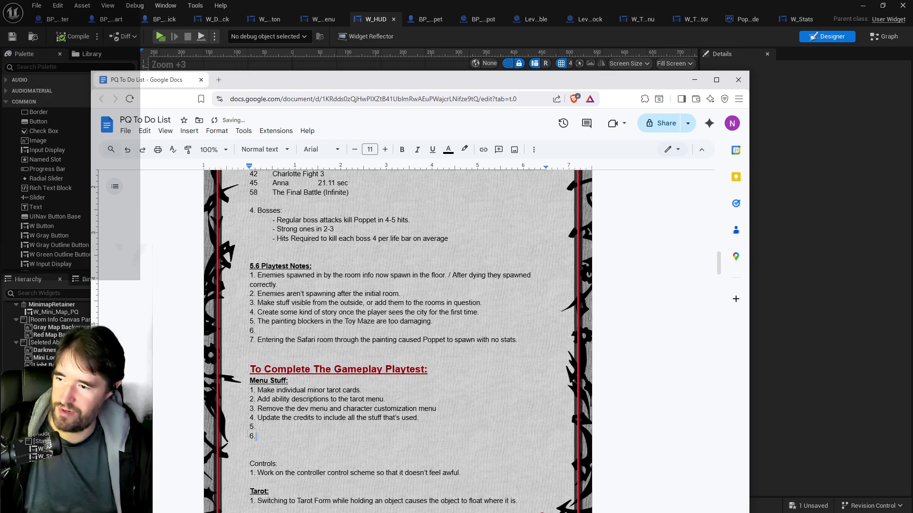
# Step: Remove the empty list items 5 and 6 and the blank lines below the list
pyautogui.moveTo(257, 437); pyautogui.dragTo(252, 427)
pyautogui.press('BackSpace')
pyautogui.press('BackSpace')
pyautogui.press('Delete')
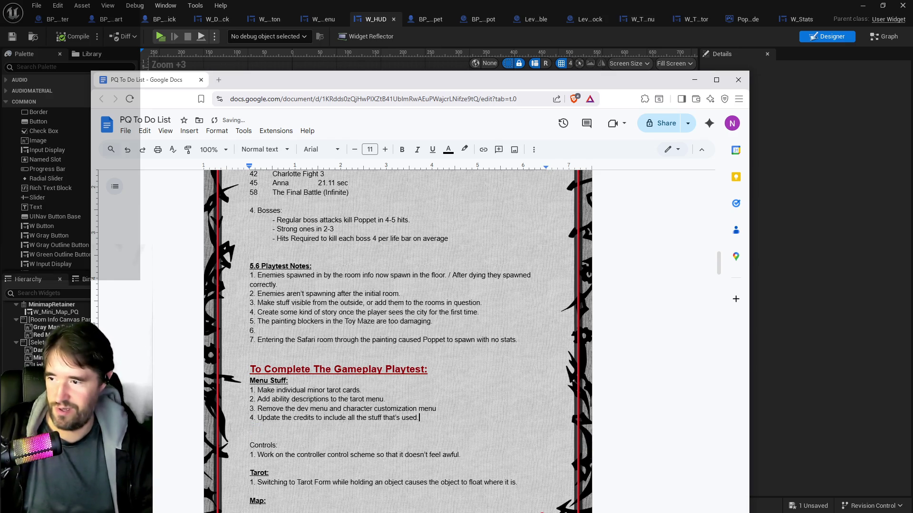
pyautogui.press('BackSpace')
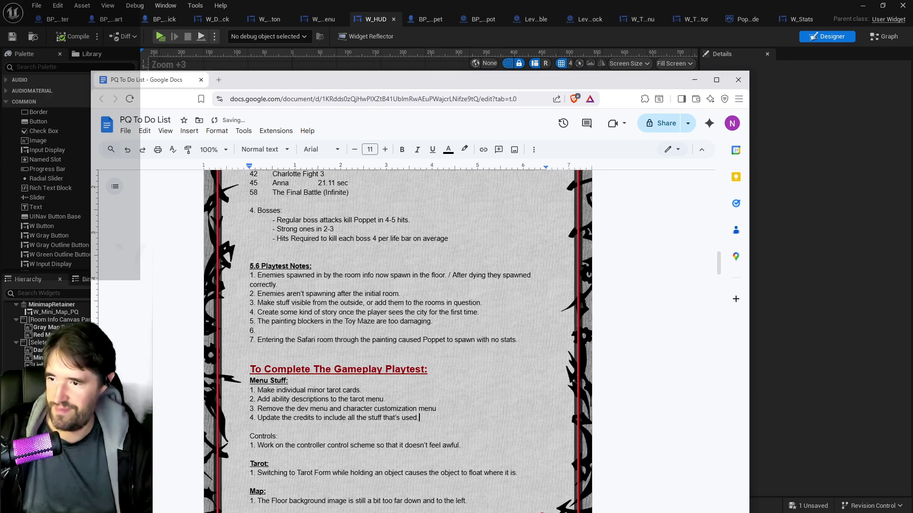
# Step: Make the Controls: heading bold and underlined
pyautogui.scroll(-3, 230, 428)
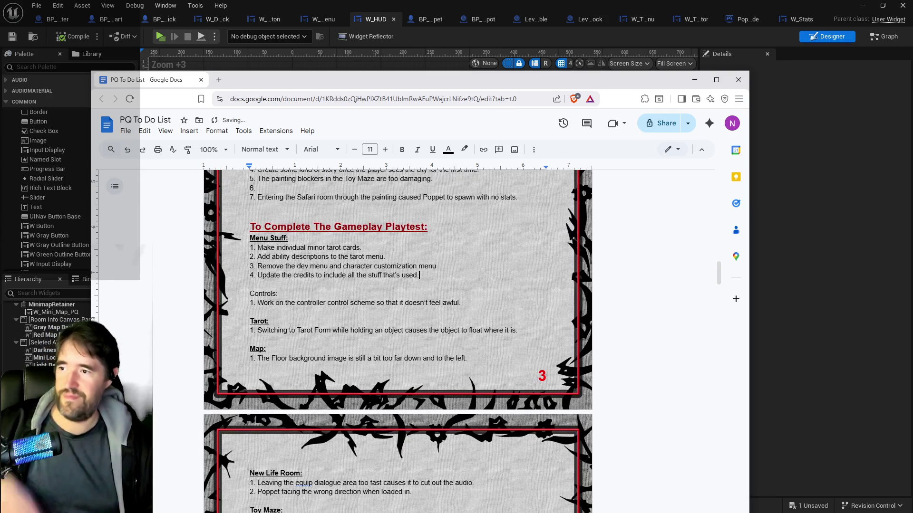
pyautogui.moveTo(278, 294); pyautogui.dragTo(249, 294)
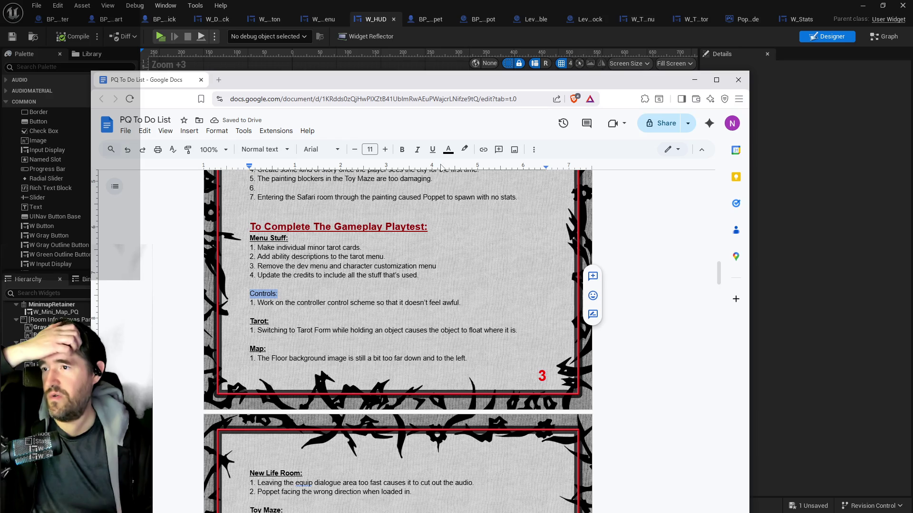
pyautogui.click(402, 149)
pyautogui.click(432, 150)
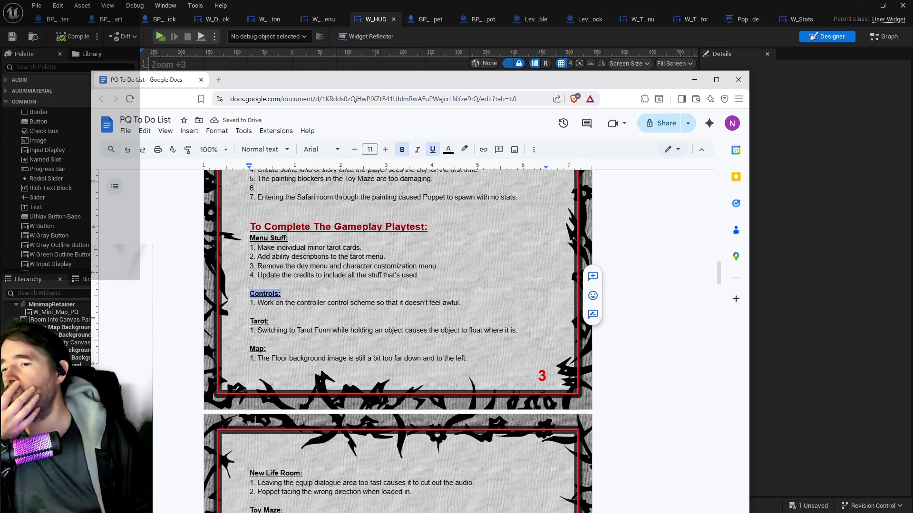
pyautogui.moveTo(518, 330); pyautogui.dragTo(257, 330)
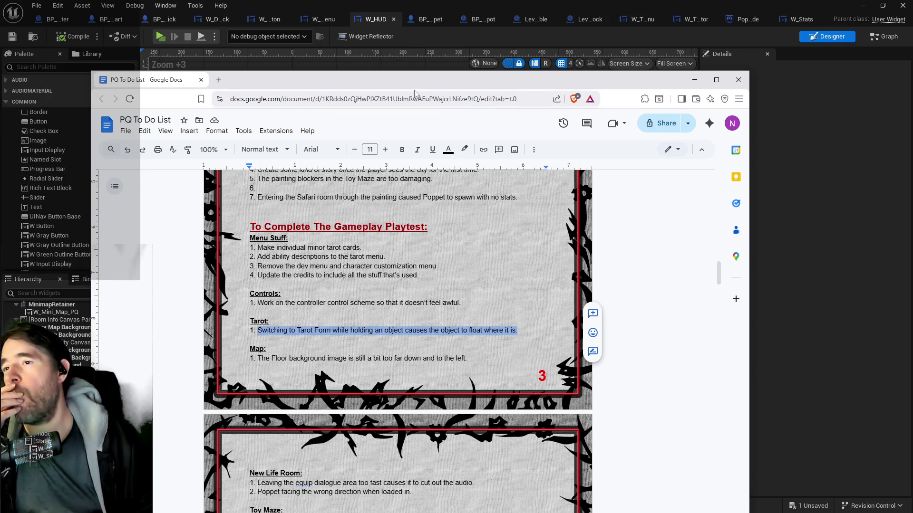
pyautogui.click(409, 23)
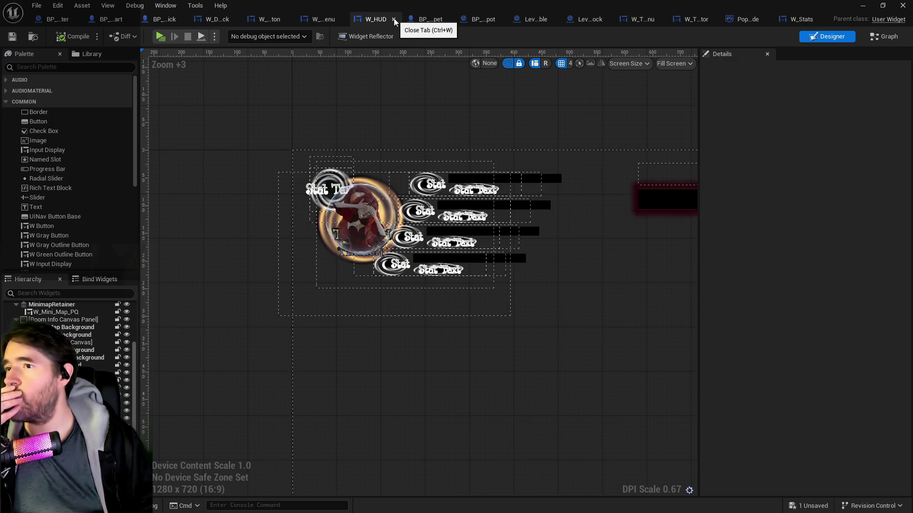
# Step: Move the Dialogue Scroll Box down to Position Y -114 and save W_HUD
pyautogui.moveTo(623, 320)
pyautogui.mouseDown()
pyautogui.moveTo(322, 63)
pyautogui.moveTo(173, 48)
pyautogui.mouseUp()
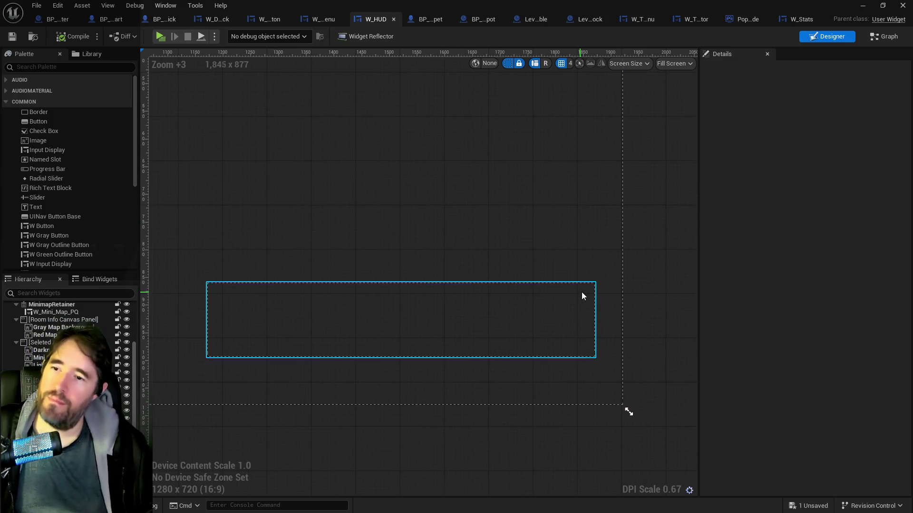
pyautogui.click(588, 287)
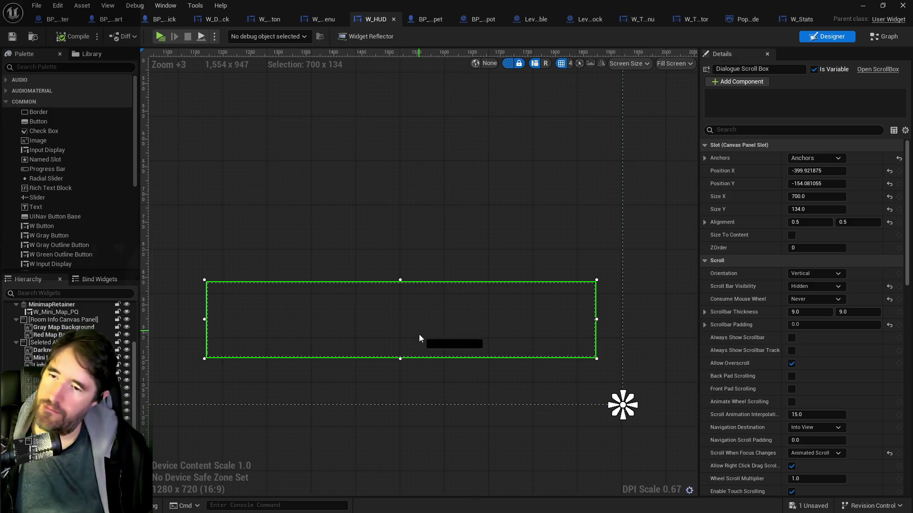
pyautogui.moveTo(419, 336); pyautogui.dragTo(425, 351)
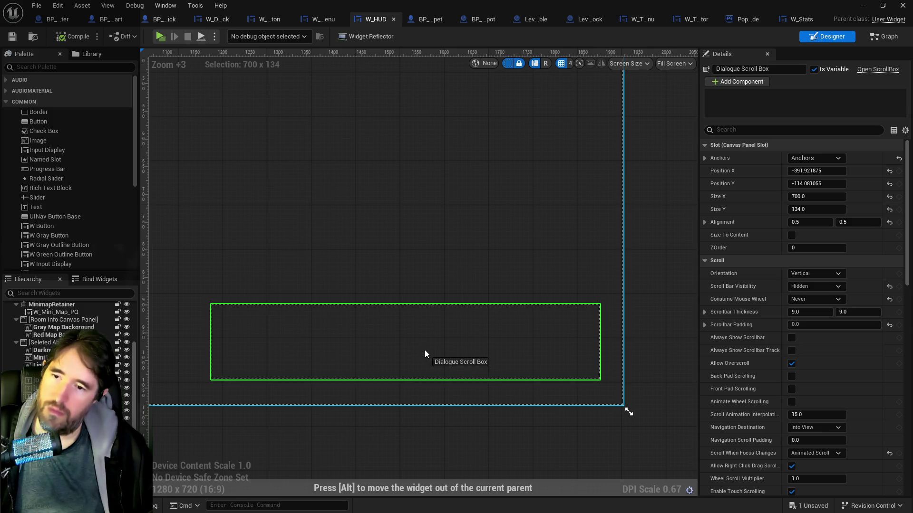
pyautogui.scroll(-4, 376, 419)
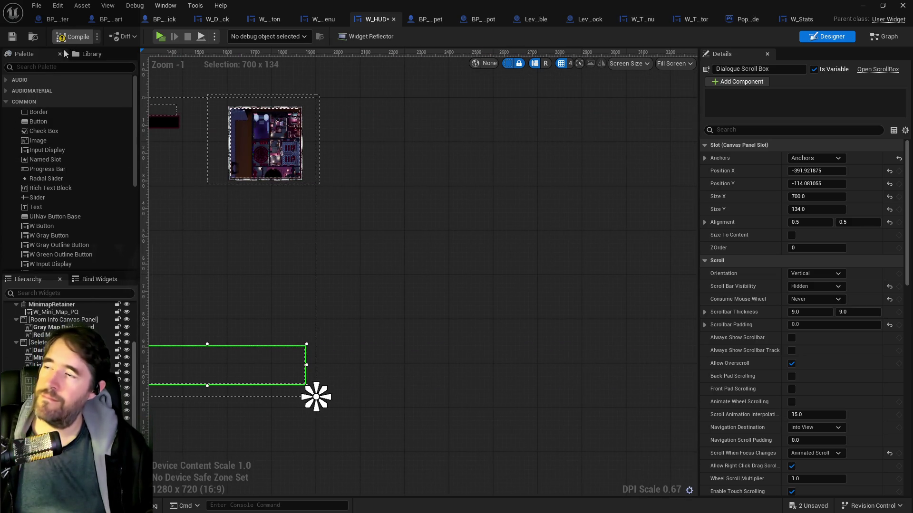
pyautogui.click(12, 37)
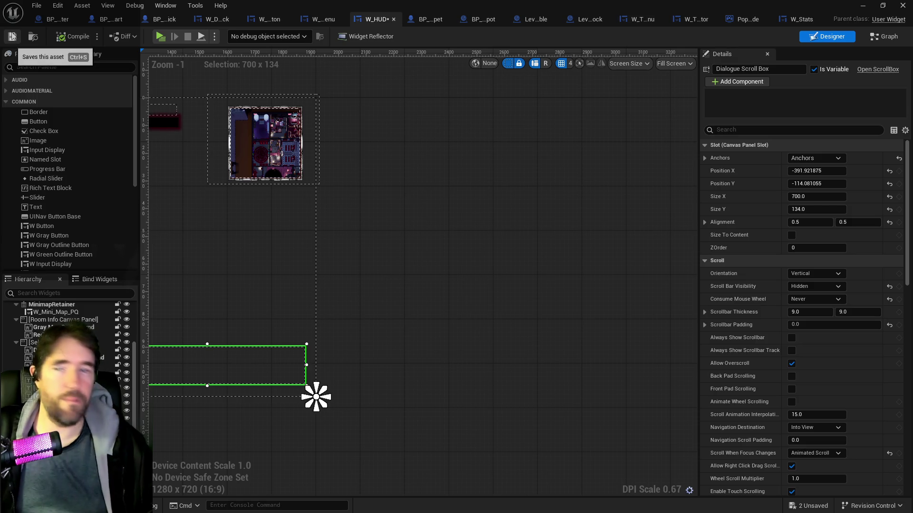
pyautogui.hotkey('alt', 'Tab')
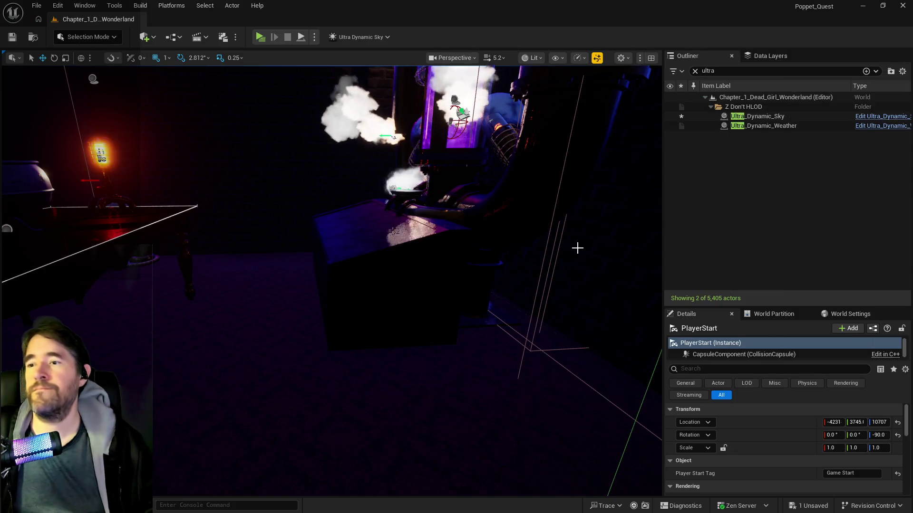
# Step: Playtest through the Magician Room, opening the card collection menu and swinging the giant mallet
pyautogui.moveTo(333, 266); pyautogui.dragTo(285, 256)
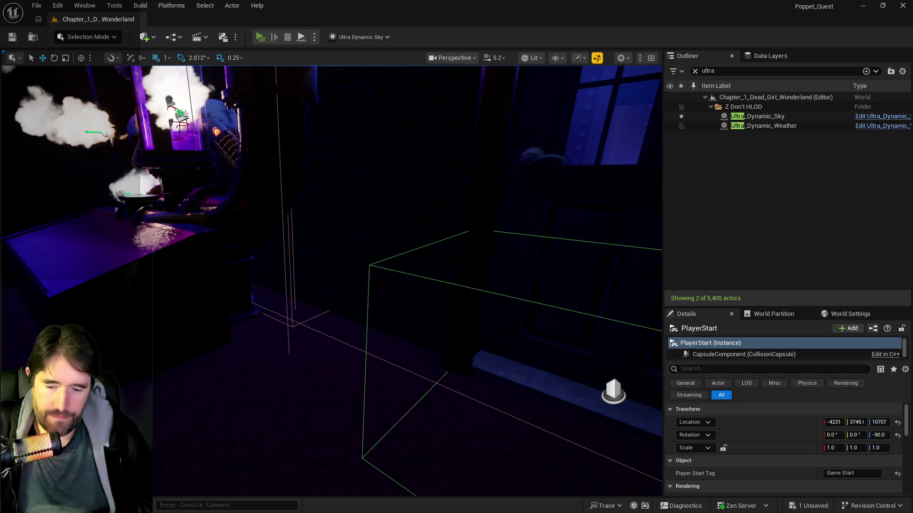
pyautogui.click(260, 37)
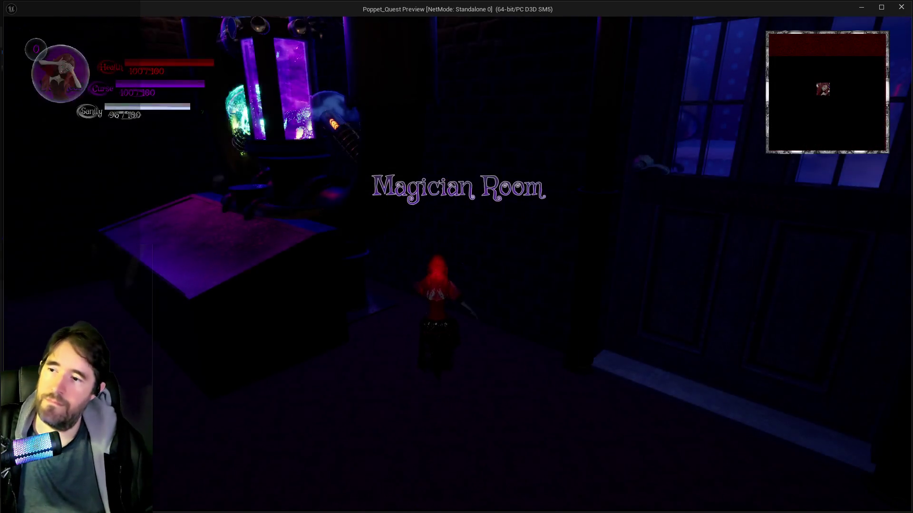
pyautogui.press('w')
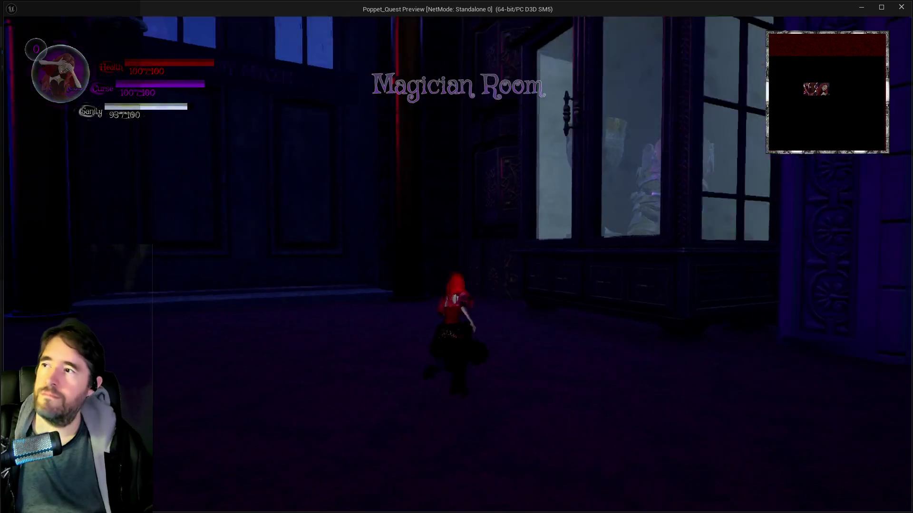
pyautogui.press('w')
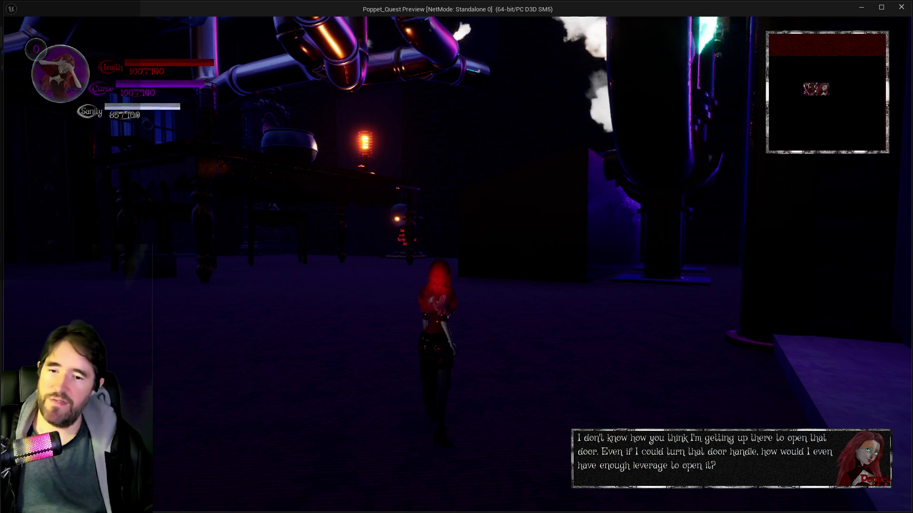
pyautogui.press('Tab')
pyautogui.press('Tab')
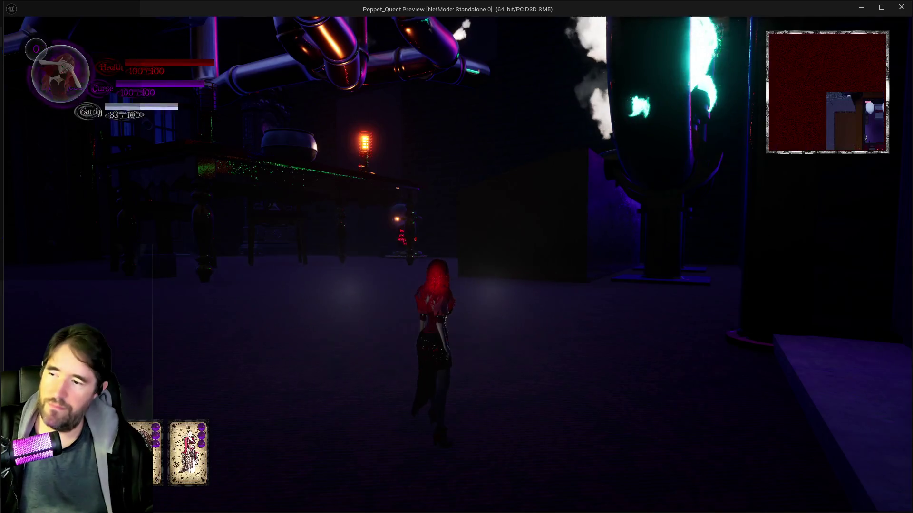
pyautogui.press('w')
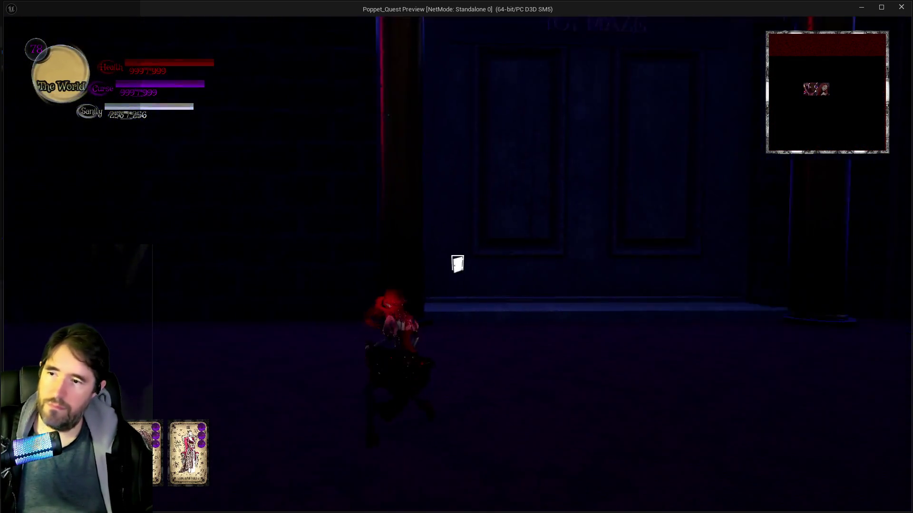
pyautogui.press('w')
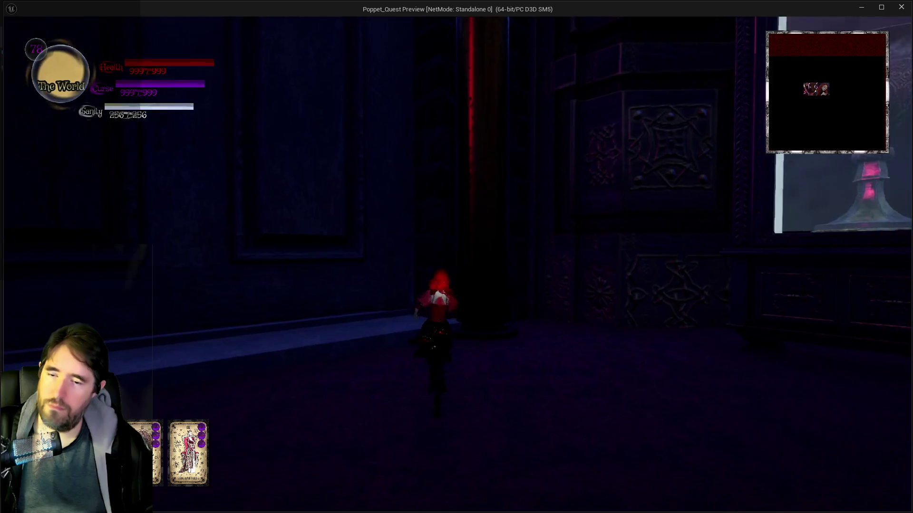
pyautogui.press('w')
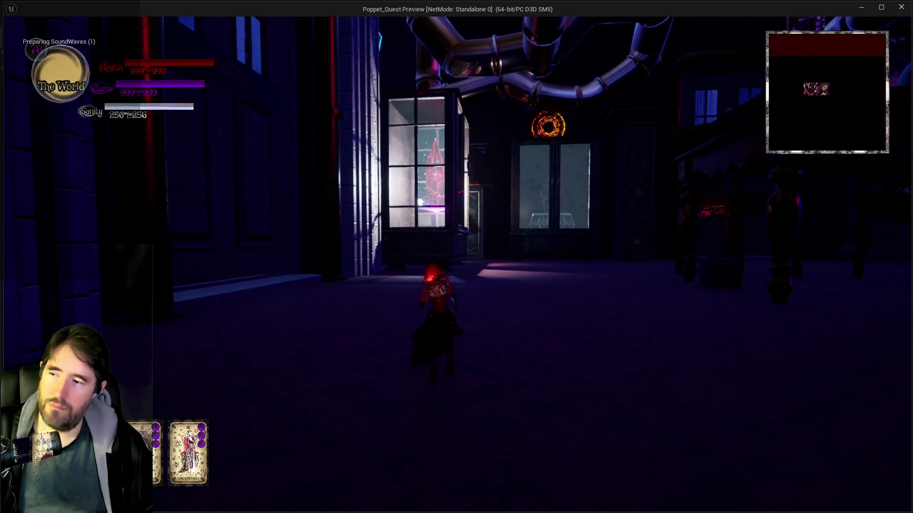
pyautogui.click(456, 256)
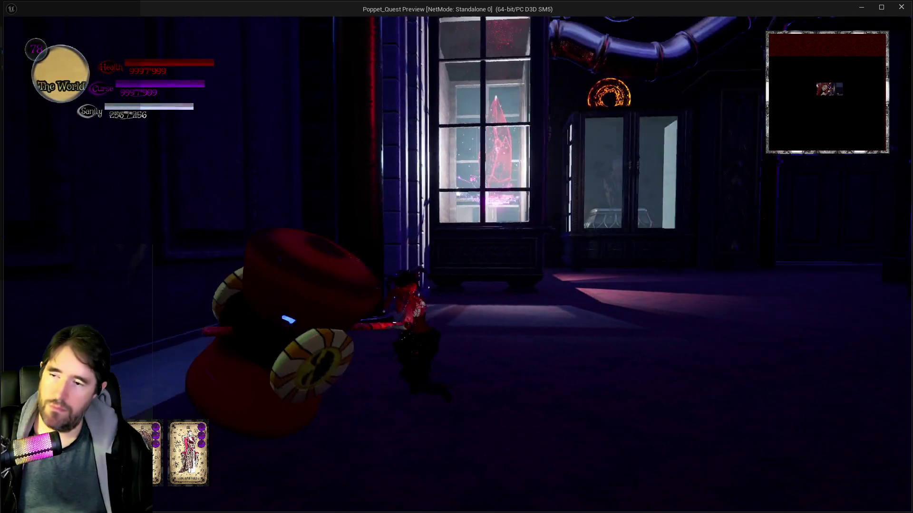
pyautogui.press('w')
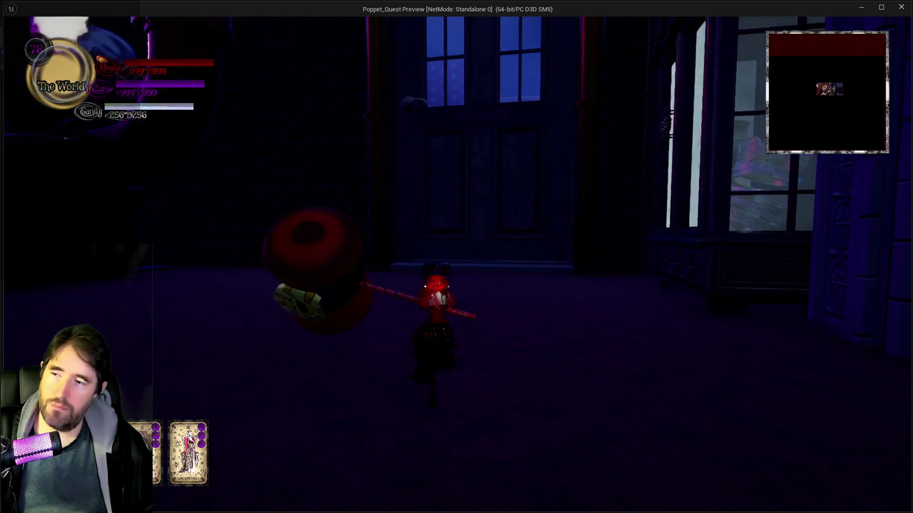
pyautogui.press('Escape')
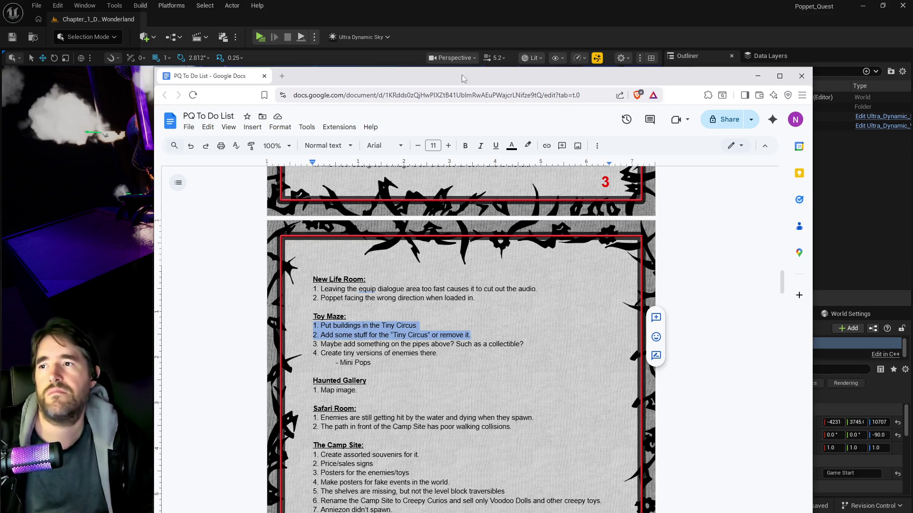
# Step: Switch from the PQ To Do List back to the Unreal editor
pyautogui.hotkey('alt', 'Tab')
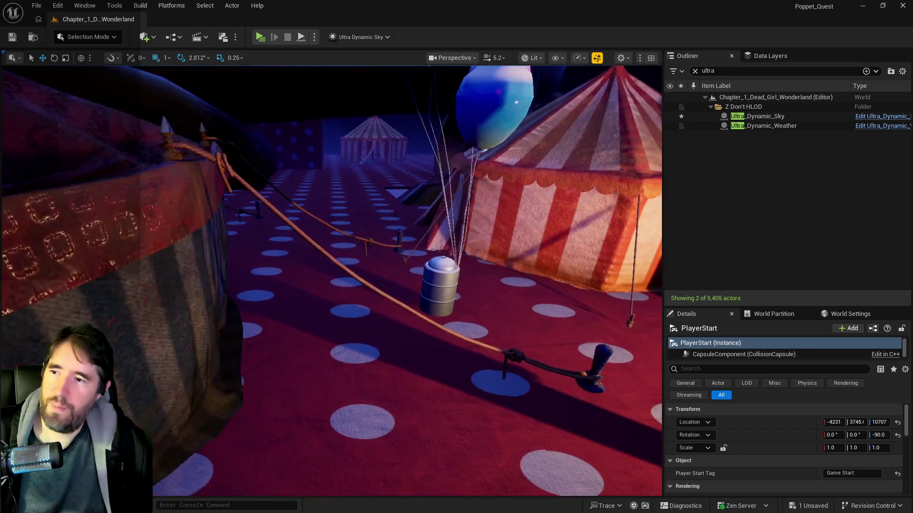
# Step: Start the playtest again and run past the balloons into and out of the balloon tent
pyautogui.click(259, 38)
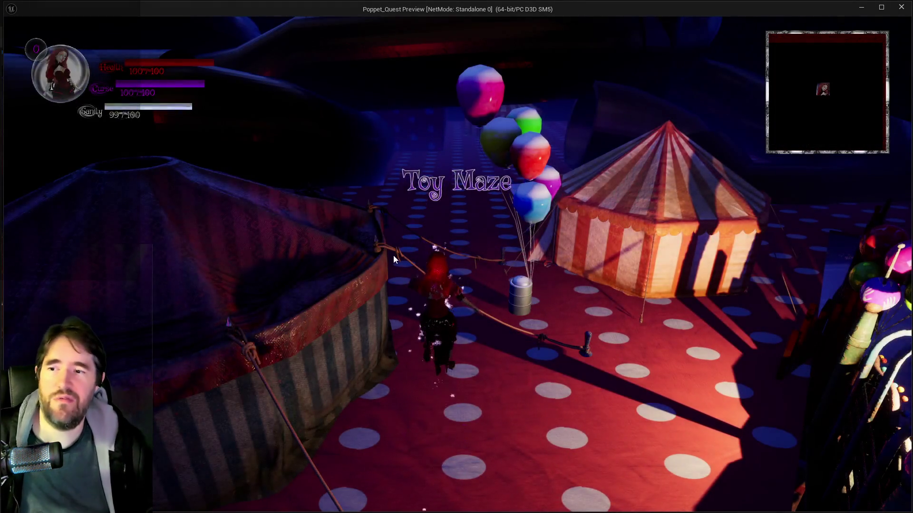
pyautogui.press('w')
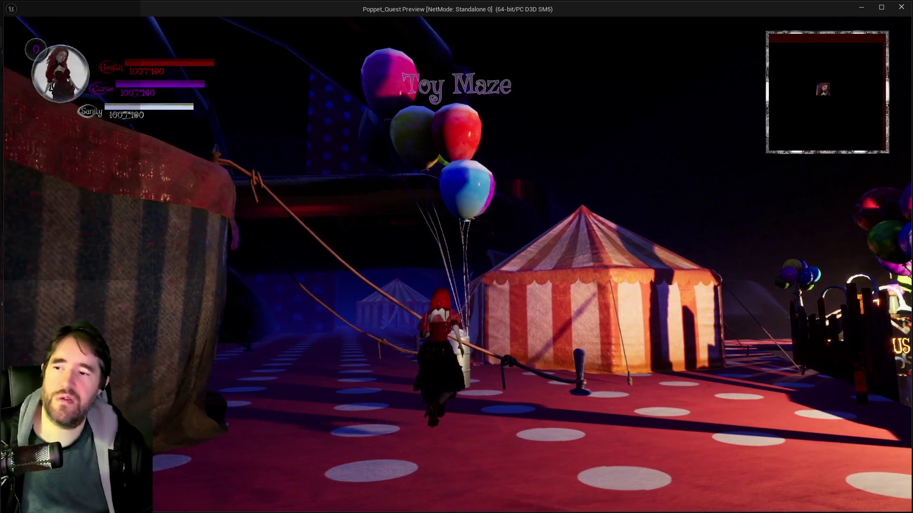
pyautogui.press('w')
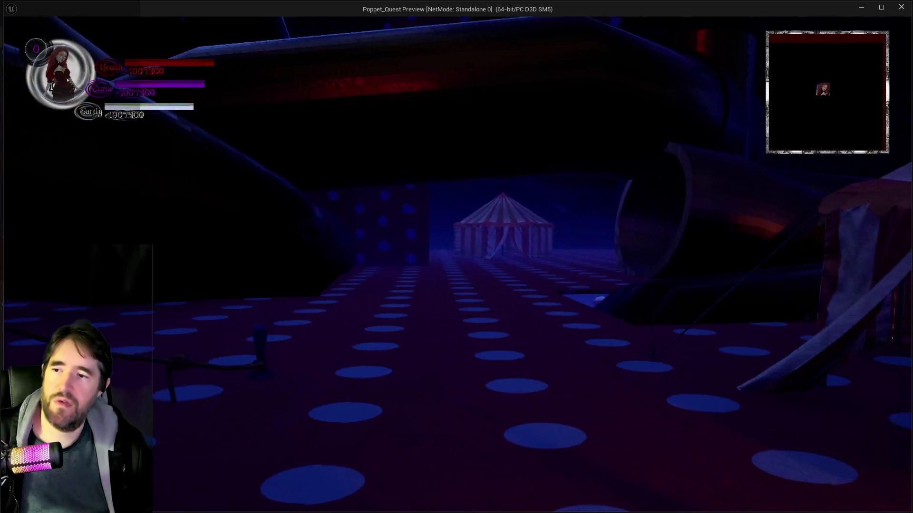
pyautogui.press('w')
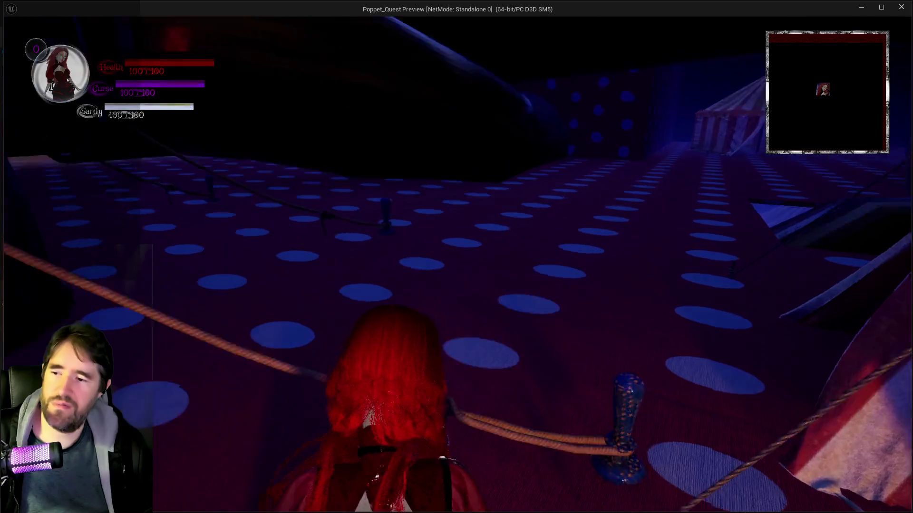
pyautogui.press('w')
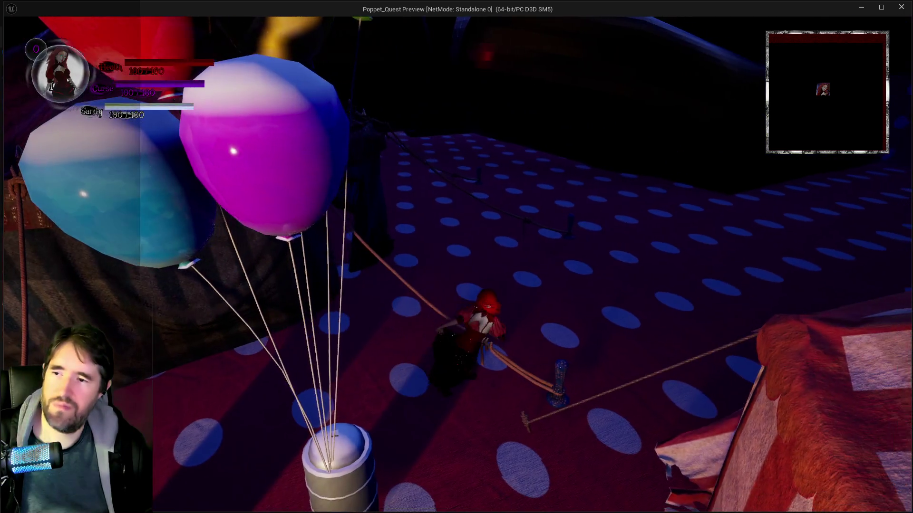
pyautogui.press('w')
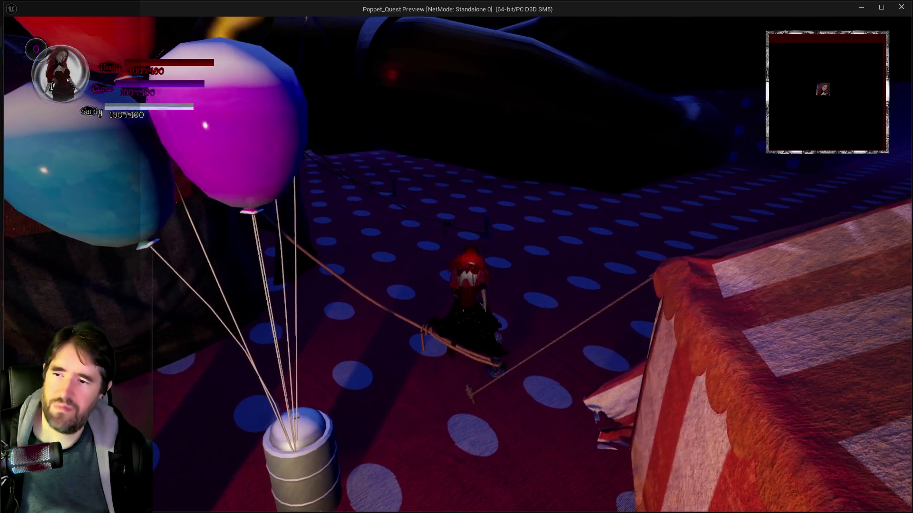
pyautogui.press('w')
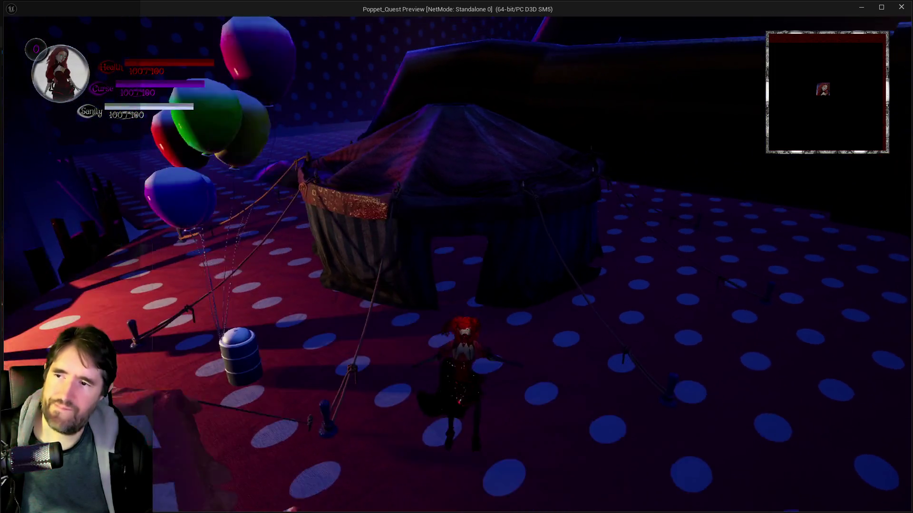
pyautogui.press('w')
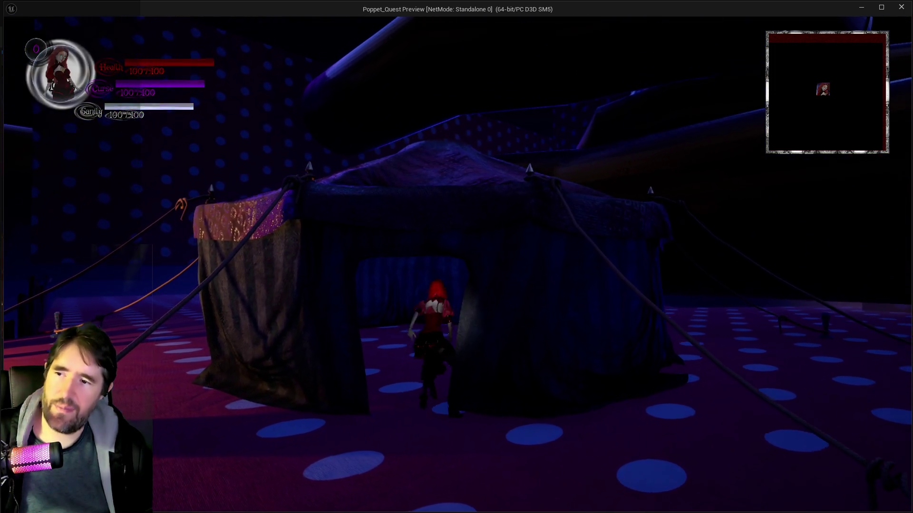
pyautogui.press('s')
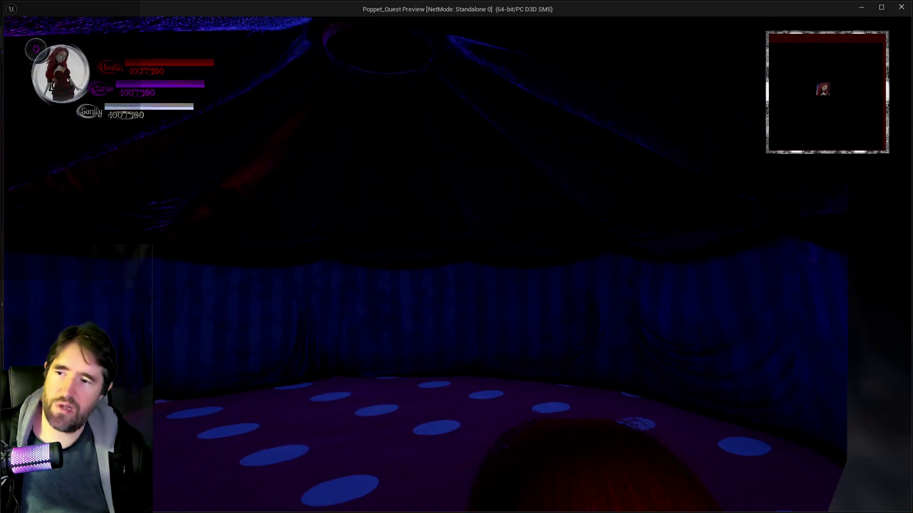
pyautogui.press('w')
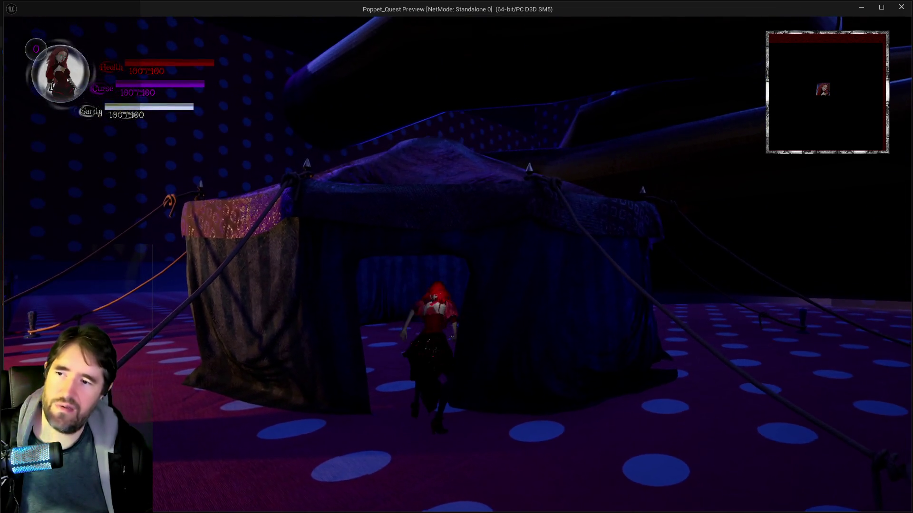
pyautogui.press('s')
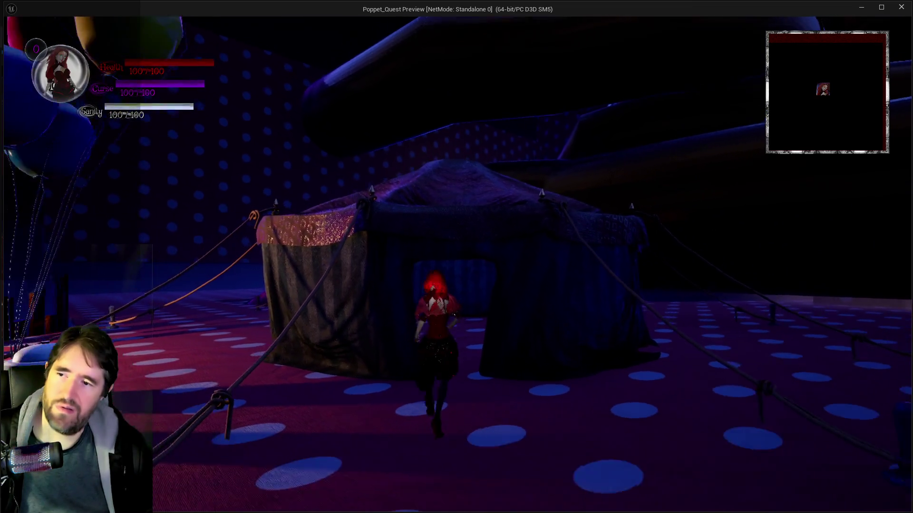
# Step: Run through the red-and-white striped tent and down the polka-dot path past the balloons
pyautogui.press('s')
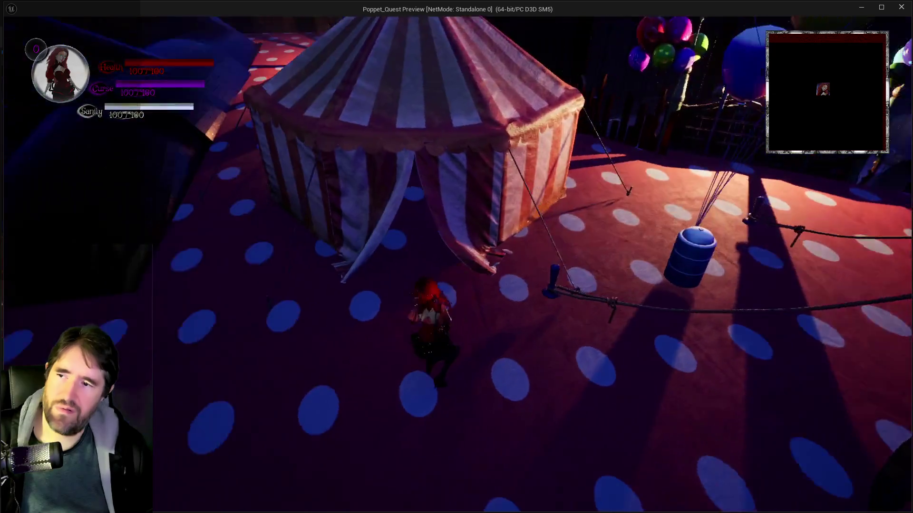
pyautogui.press('w')
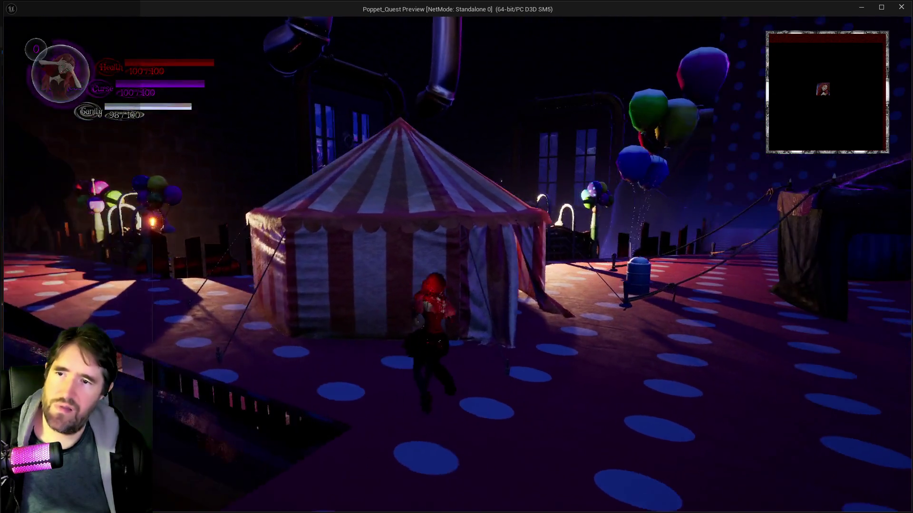
pyautogui.press('w')
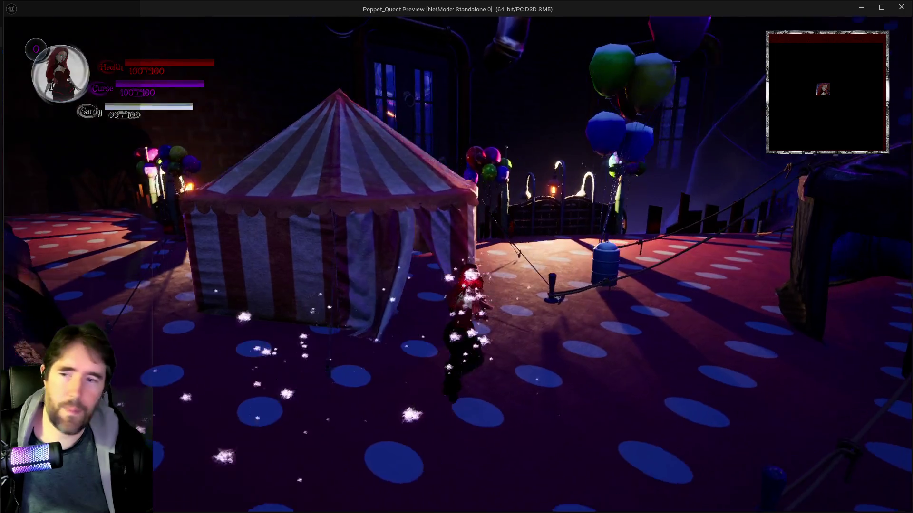
pyautogui.press('w')
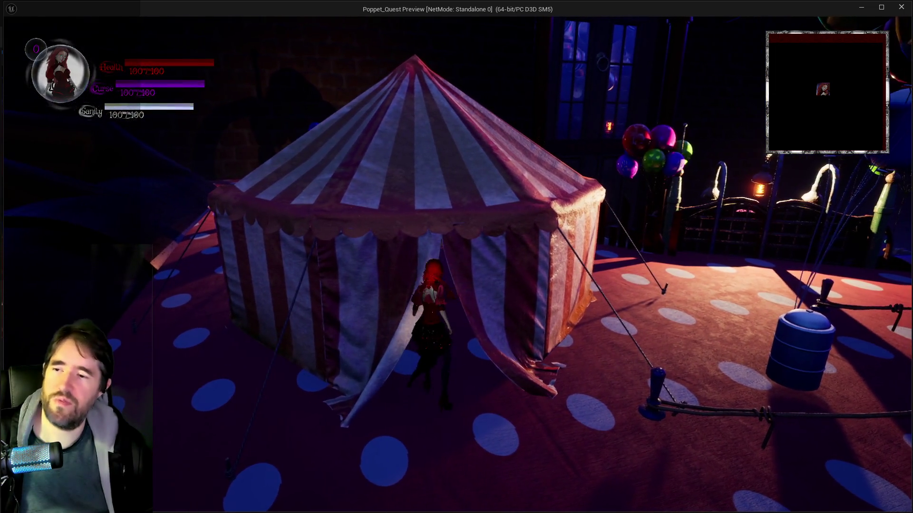
pyautogui.press('w')
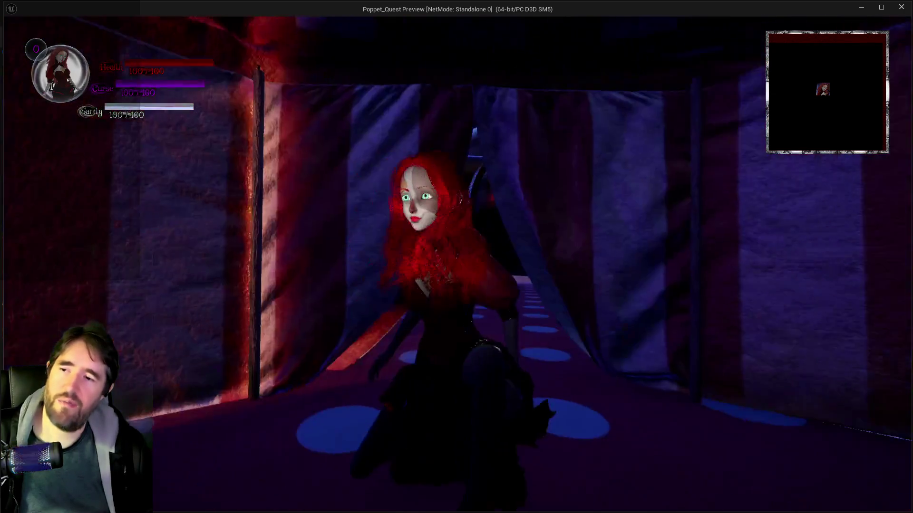
pyautogui.press('w')
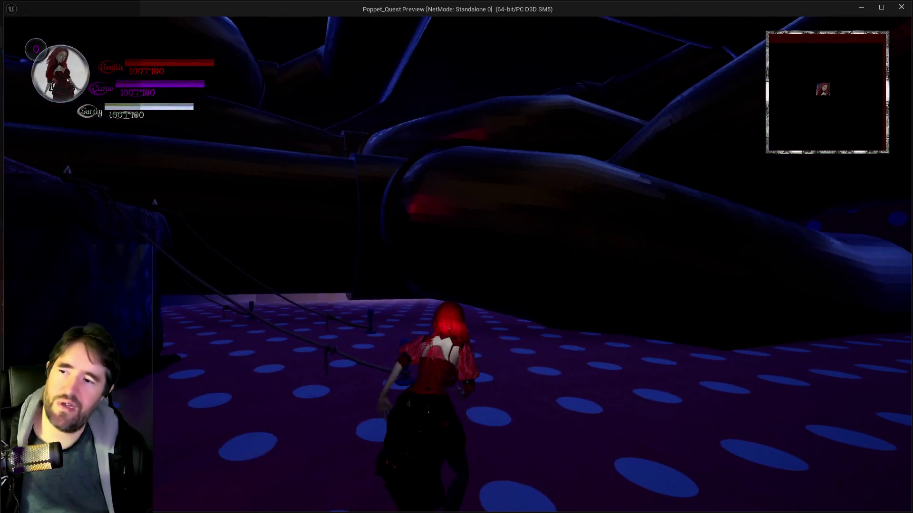
pyautogui.press('w')
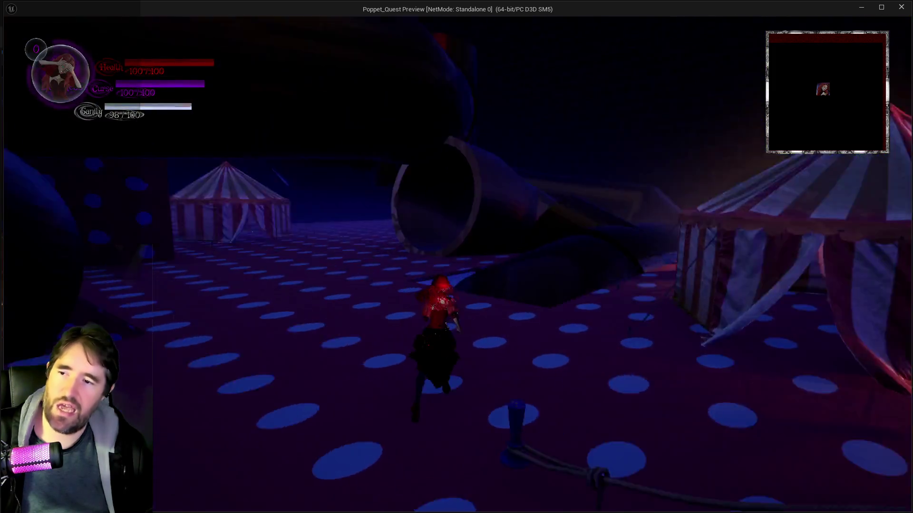
pyautogui.press('w')
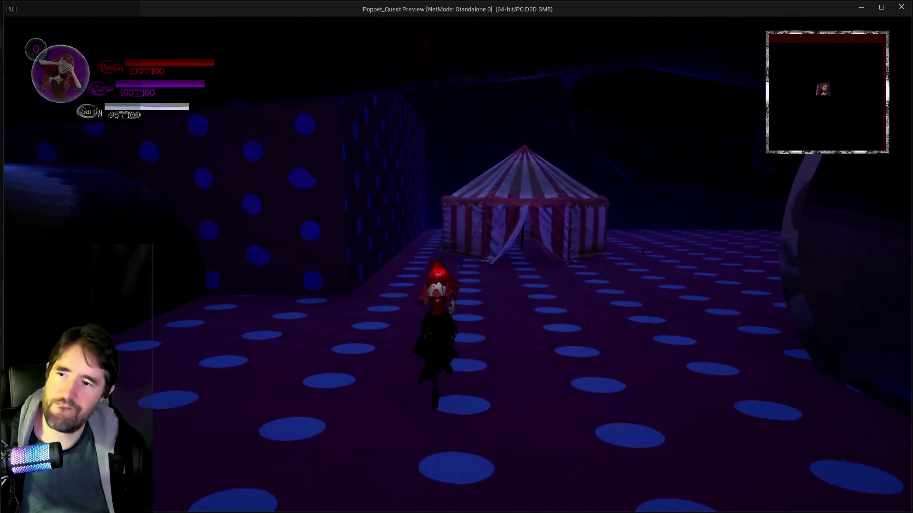
pyautogui.press('w')
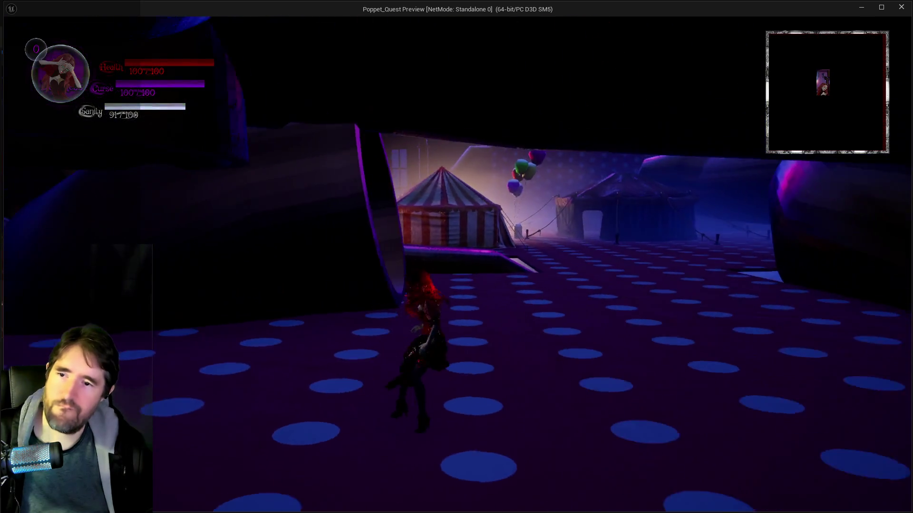
pyautogui.press('w')
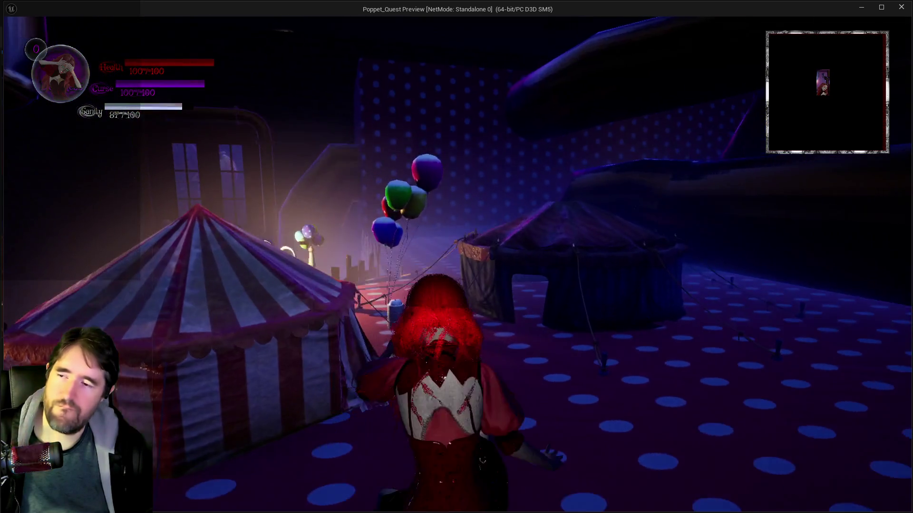
pyautogui.press('w')
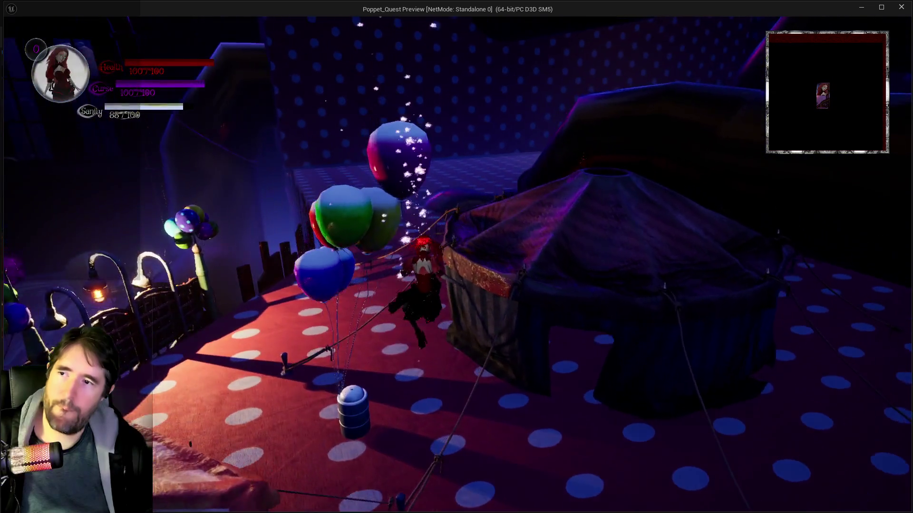
pyautogui.hotkey('alt', 'Tab')
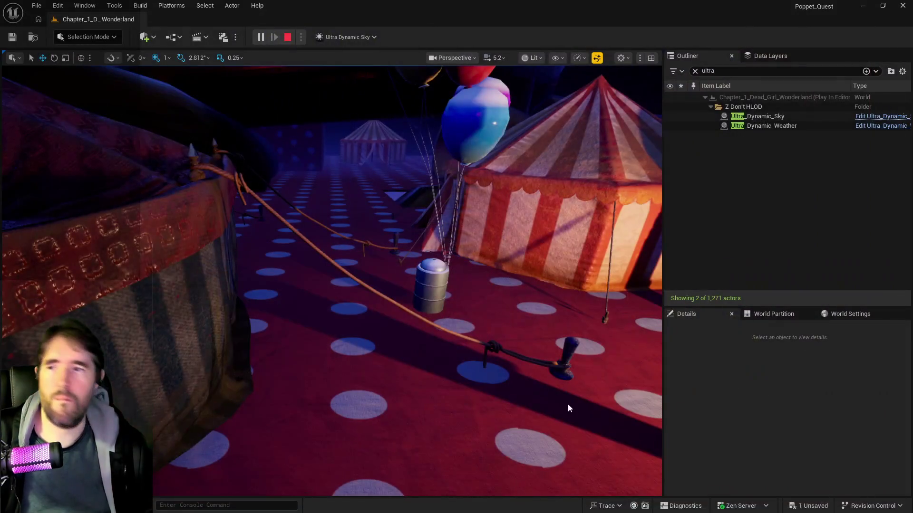
# Step: Stop the play session and open the Unreal Engine section of the Epic Games Launcher
pyautogui.press('Escape')
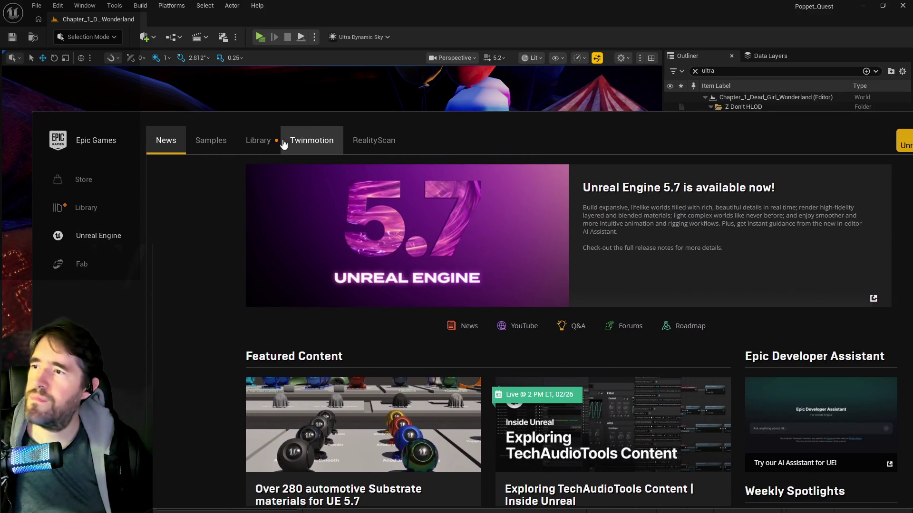
pyautogui.click(283, 144)
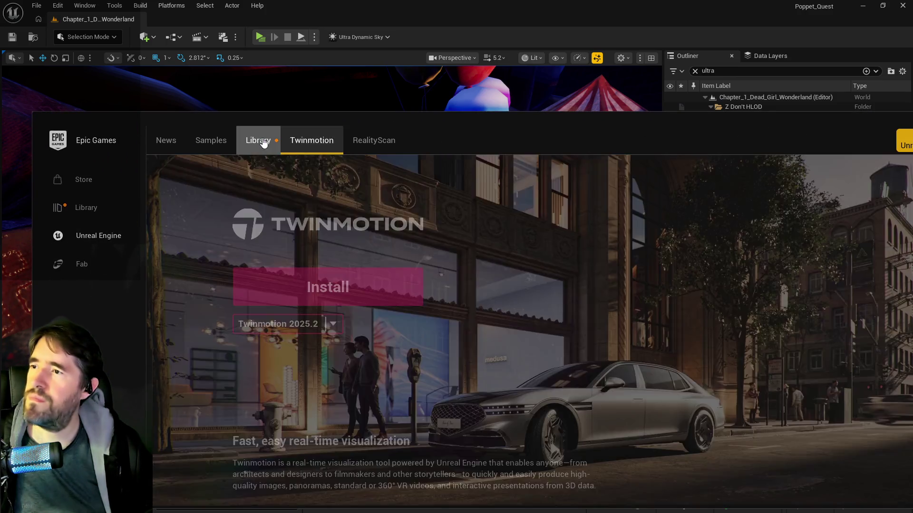
# Step: In the maximized Library, search the Fab Library for 'winter' and open Stylized winter city environment
pyautogui.click(262, 142)
pyautogui.scroll(-3, 621, 400)
pyautogui.scroll(-3, 621, 400)
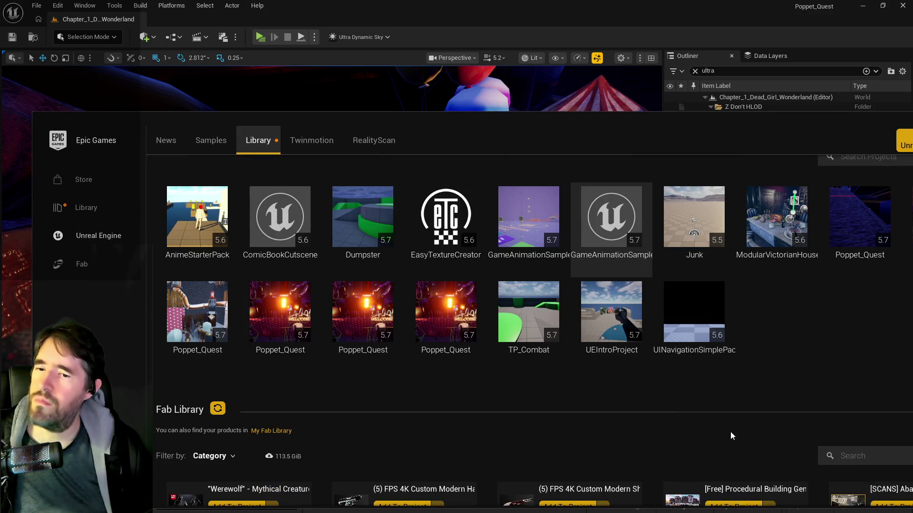
pyautogui.doubleClick(820, 122)
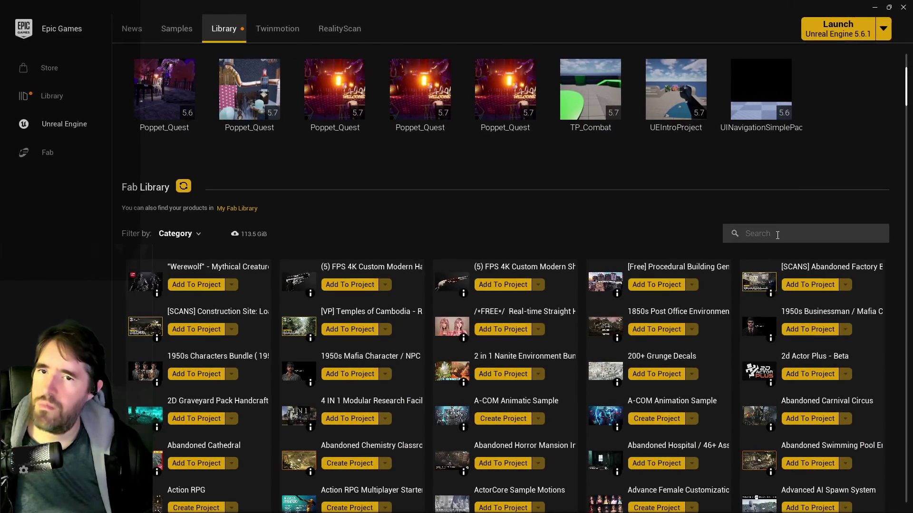
pyautogui.click(777, 235)
pyautogui.write('winter')
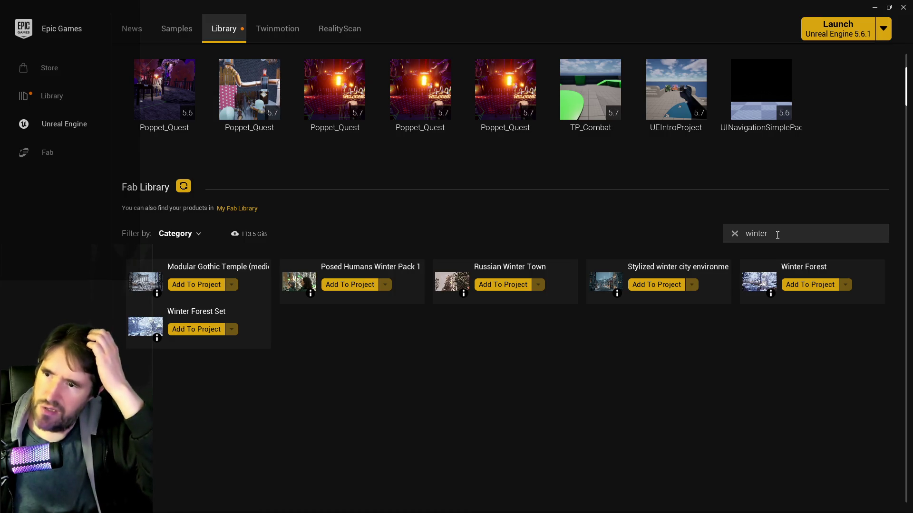
pyautogui.click(600, 284)
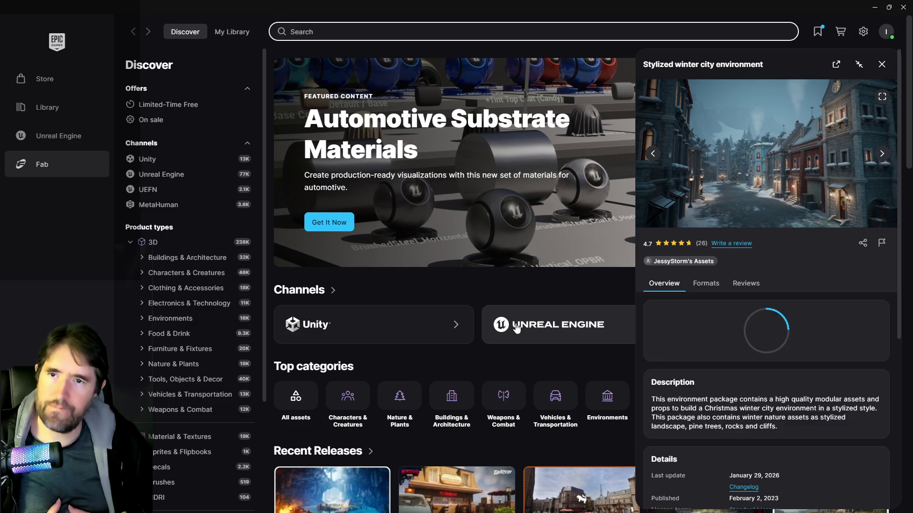
# Step: Page through the winter city pack's preview images up to the snowy layout overview
pyautogui.click(880, 155)
pyautogui.click(880, 156)
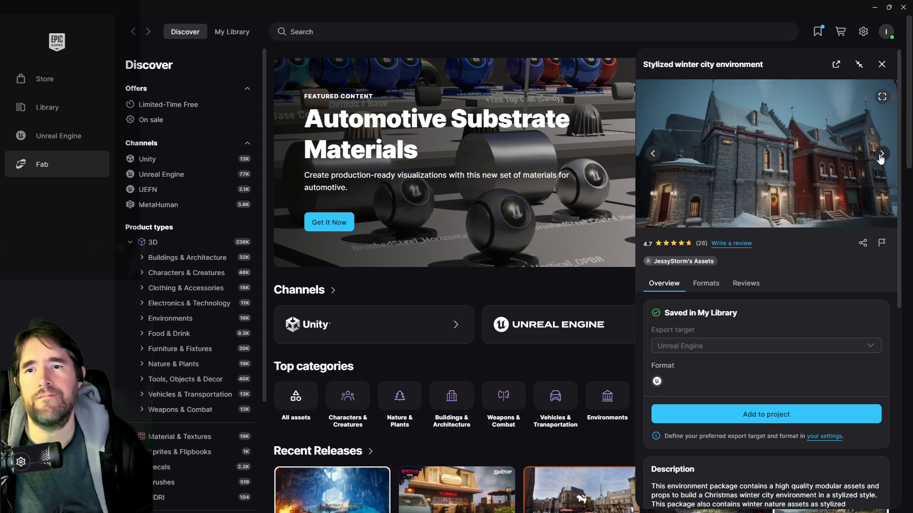
pyautogui.click(880, 155)
pyautogui.click(880, 155)
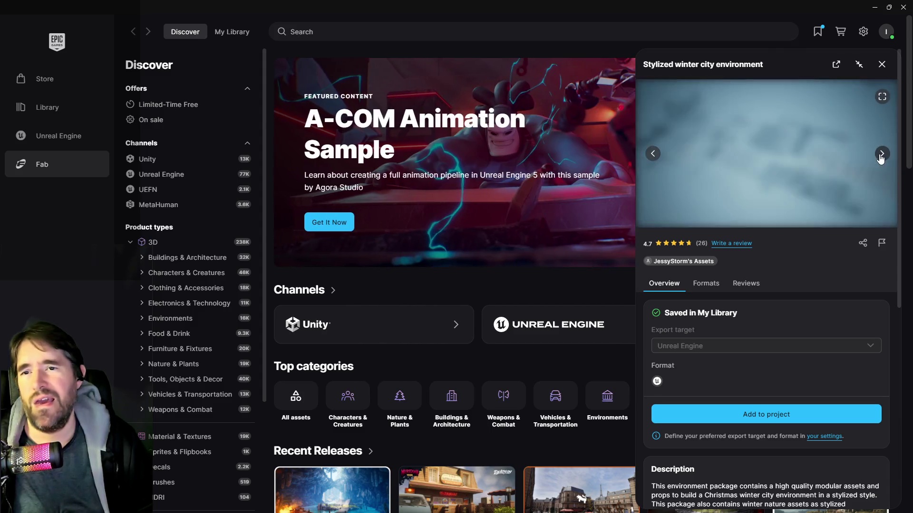
# Step: View the rocks, roof and village street images full screen, then close the panel and return to Unreal
pyautogui.click(880, 97)
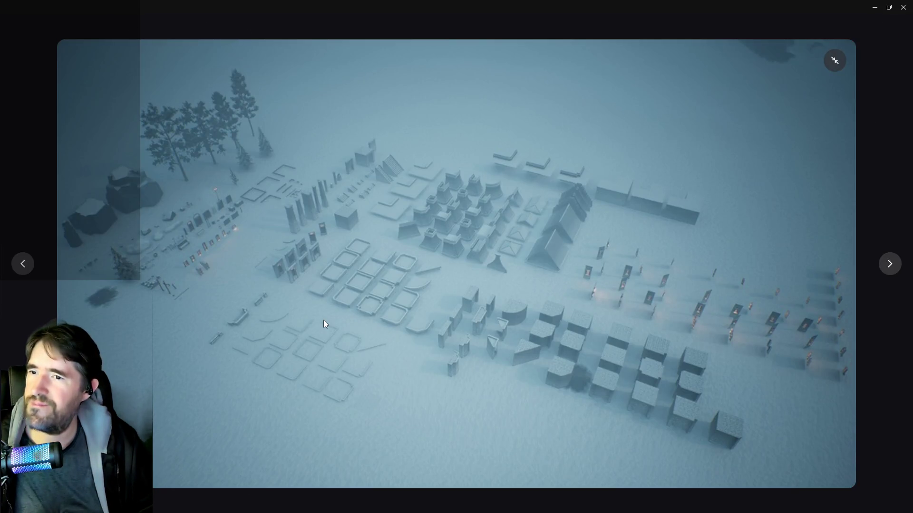
pyautogui.click(887, 269)
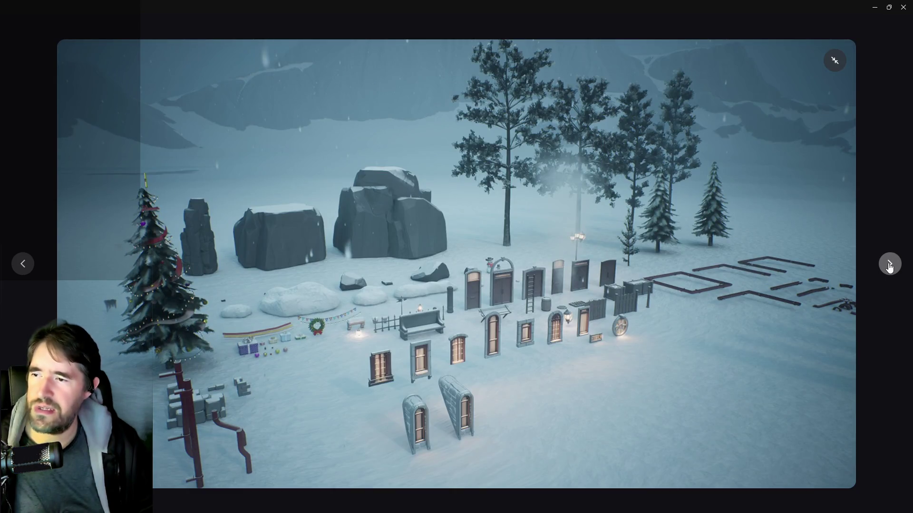
pyautogui.click(889, 268)
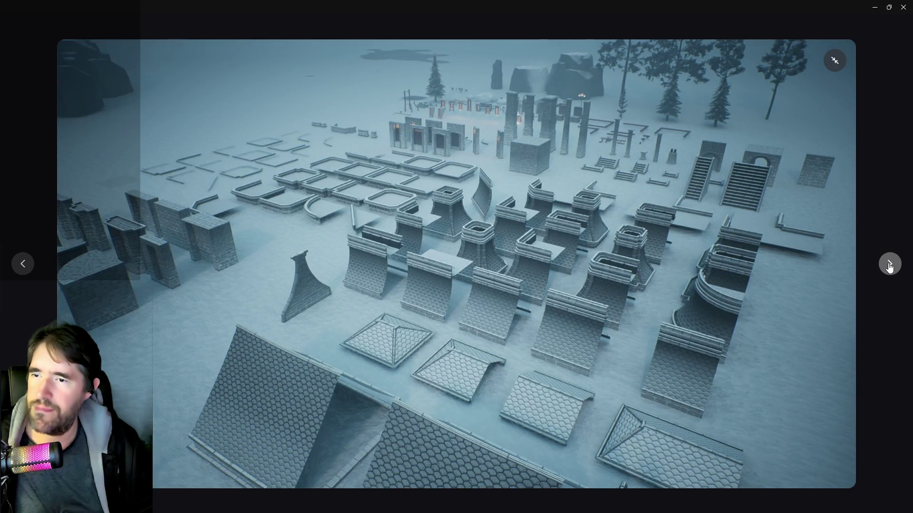
pyautogui.click(889, 268)
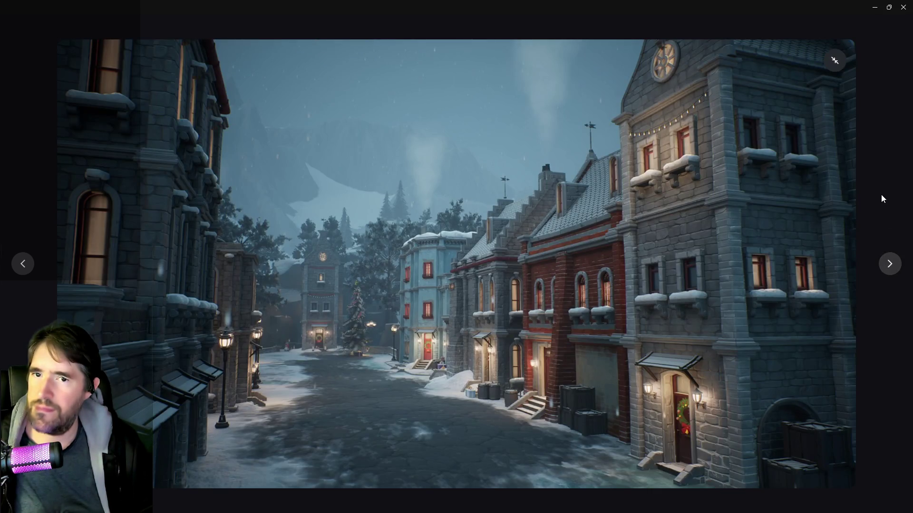
pyautogui.click(834, 61)
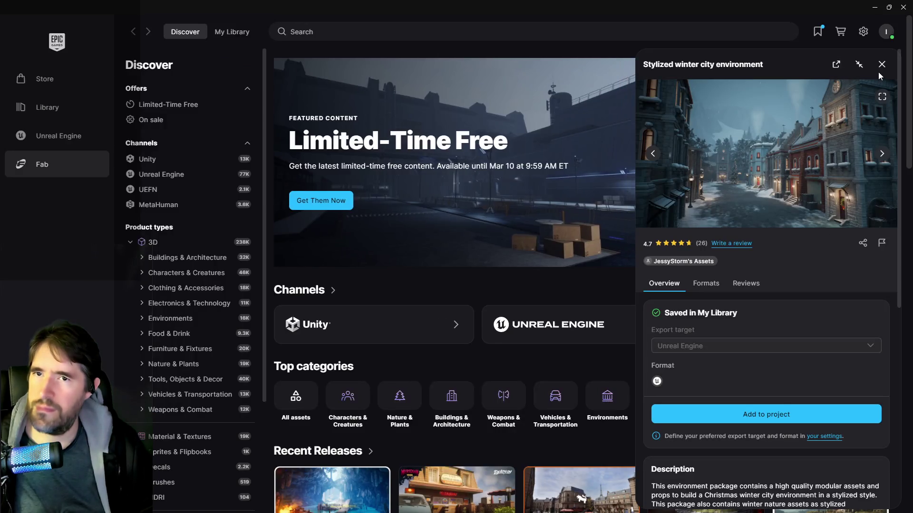
pyautogui.click(880, 64)
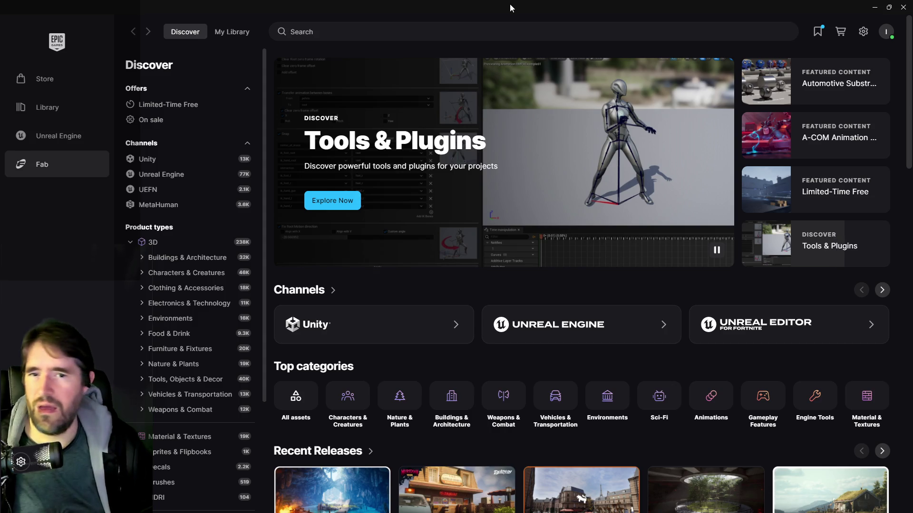
pyautogui.hotkey('alt', 'Tab')
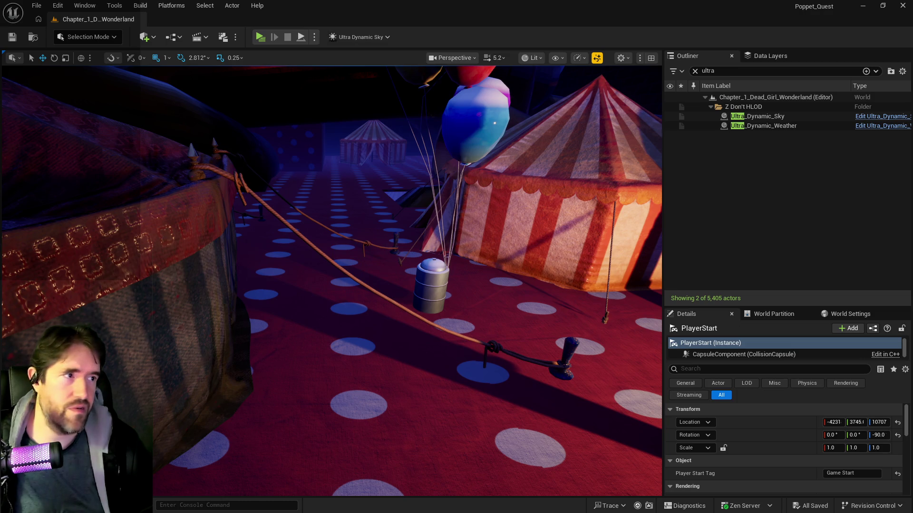
# Step: Focus the viewport on PlayerStart and fly through the circus level to look down on the Tiny Circus entrance
pyautogui.press('f')
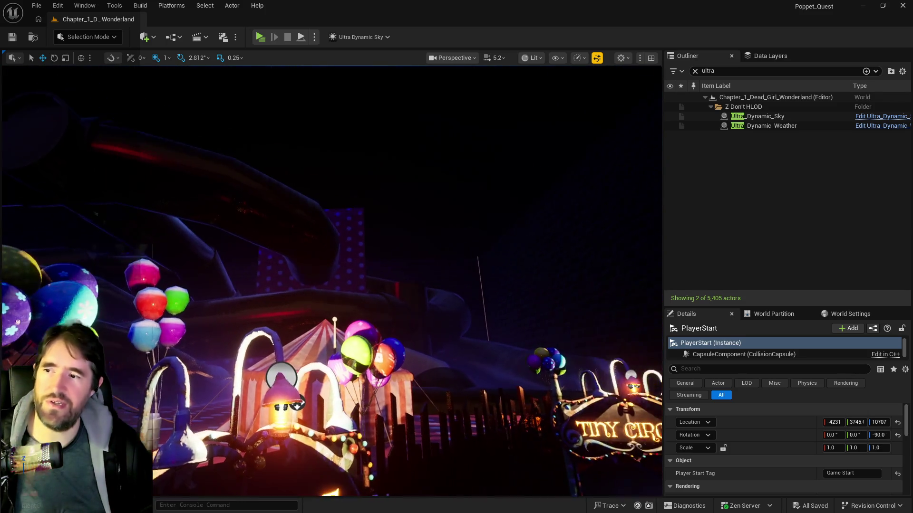
pyautogui.scroll(-3, 331, 280)
pyautogui.scroll(5, 440, 326)
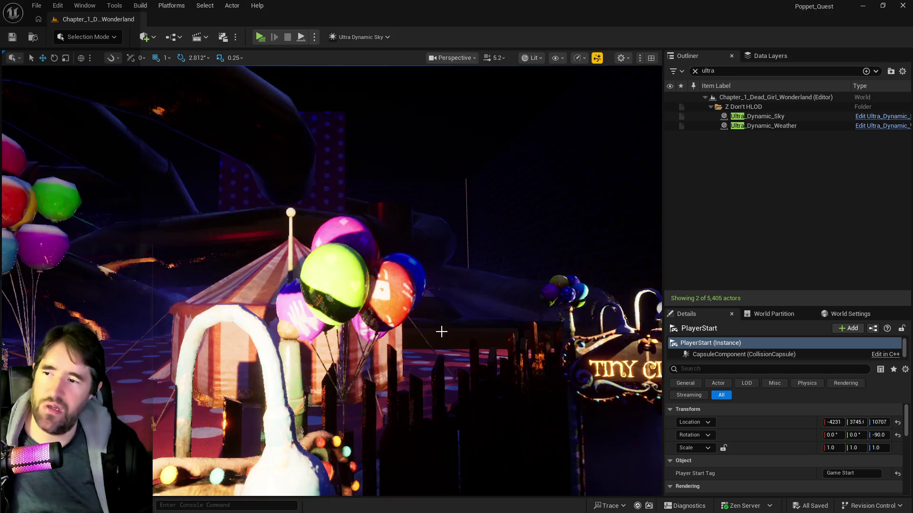
pyautogui.scroll(-8, 450, 346)
pyautogui.scroll(-3, 450, 346)
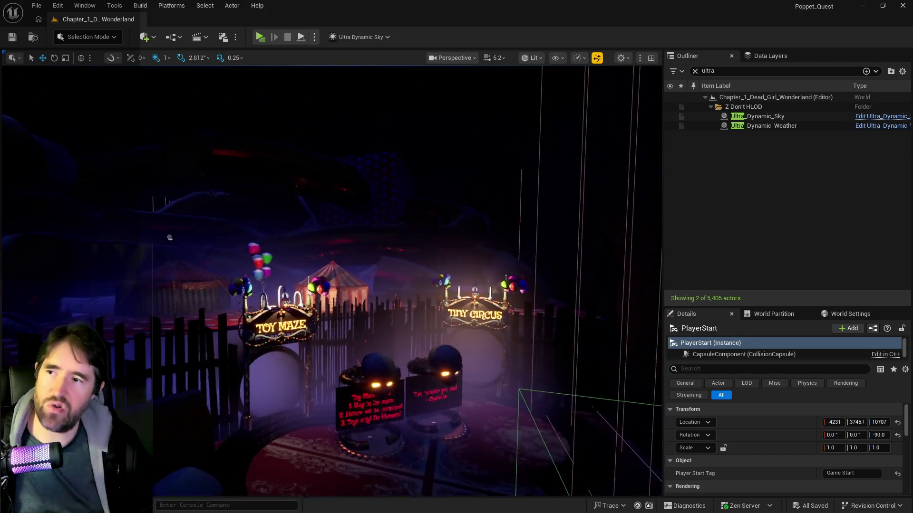
pyautogui.scroll(6, 450, 347)
pyautogui.scroll(-1, 332, 281)
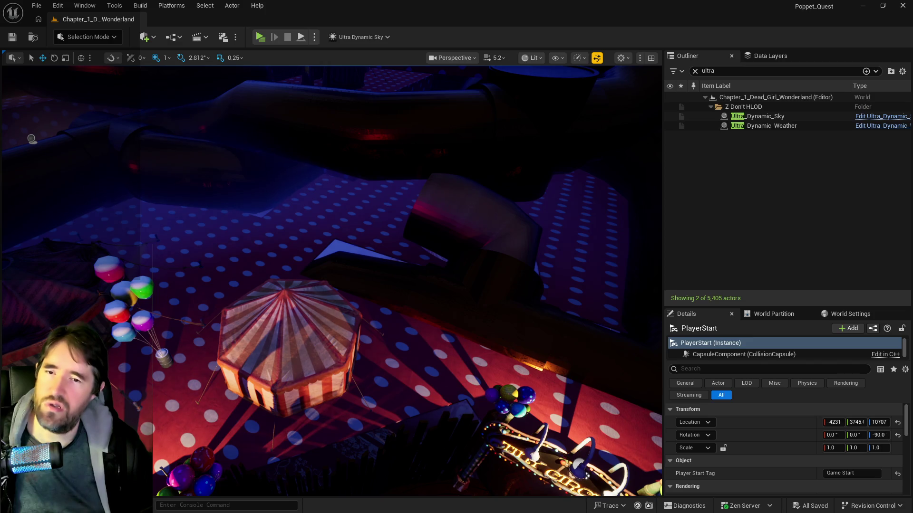
pyautogui.scroll(-1, 331, 280)
pyautogui.scroll(5, 331, 281)
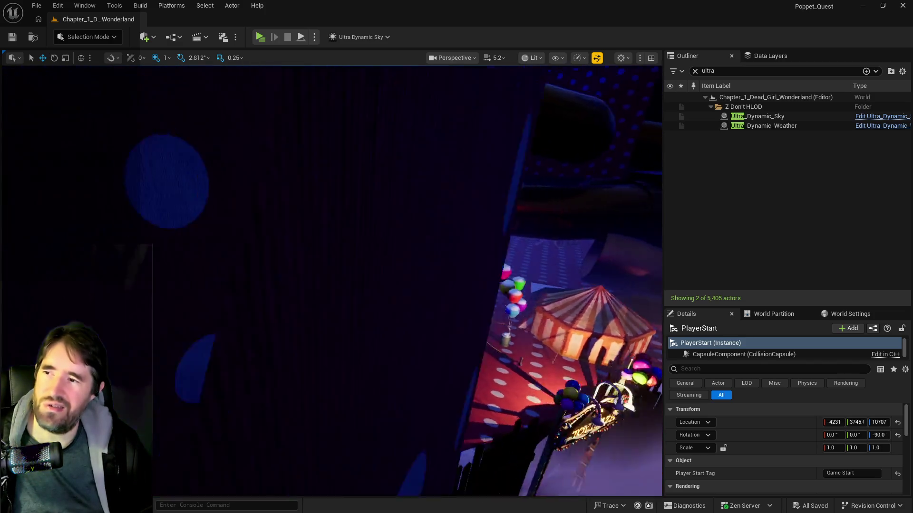
pyautogui.moveTo(331, 280)
pyautogui.mouseDown()
pyautogui.moveTo(331, 267)
pyautogui.moveTo(358, 266)
pyautogui.moveTo(358, 247)
pyautogui.moveTo(347, 240)
pyautogui.moveTo(380, 285)
pyautogui.moveTo(441, 335)
pyautogui.mouseUp()
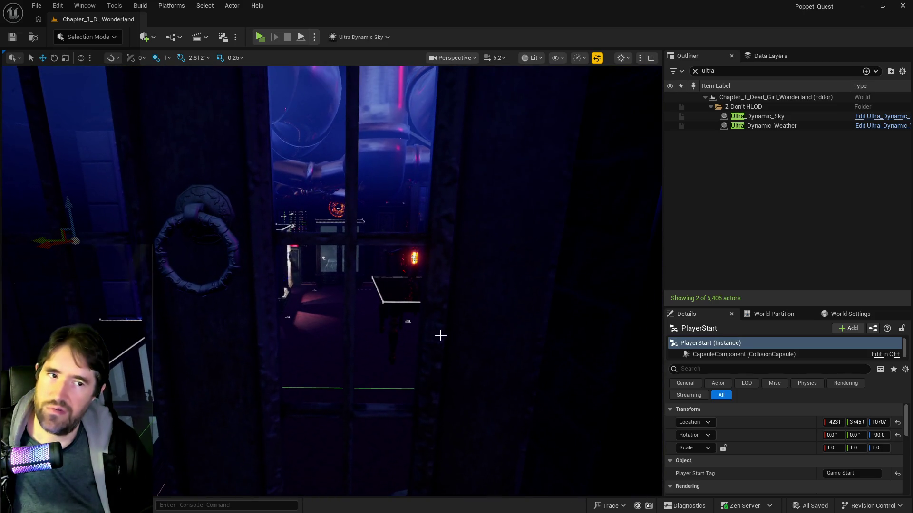
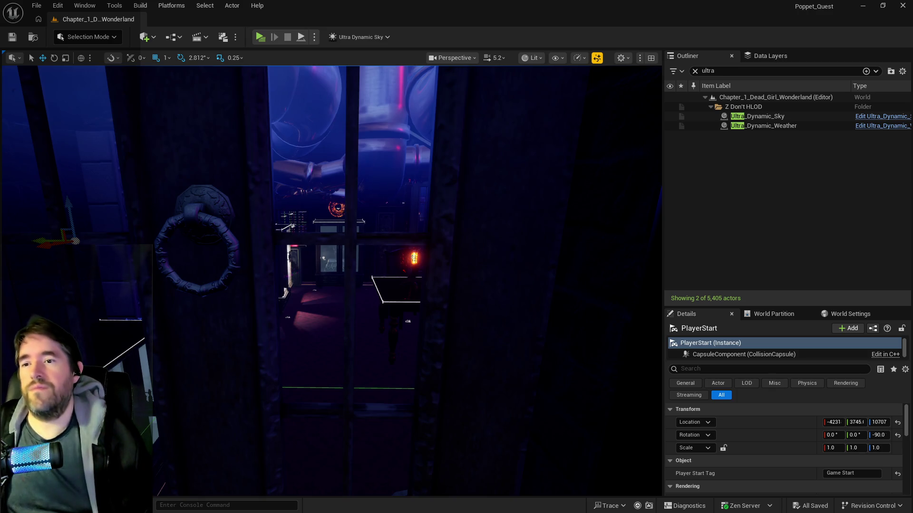
# Step: Change the circus entrance sign text from TINY CIRCUS to FAILURE'S EXIT
pyautogui.press('f')
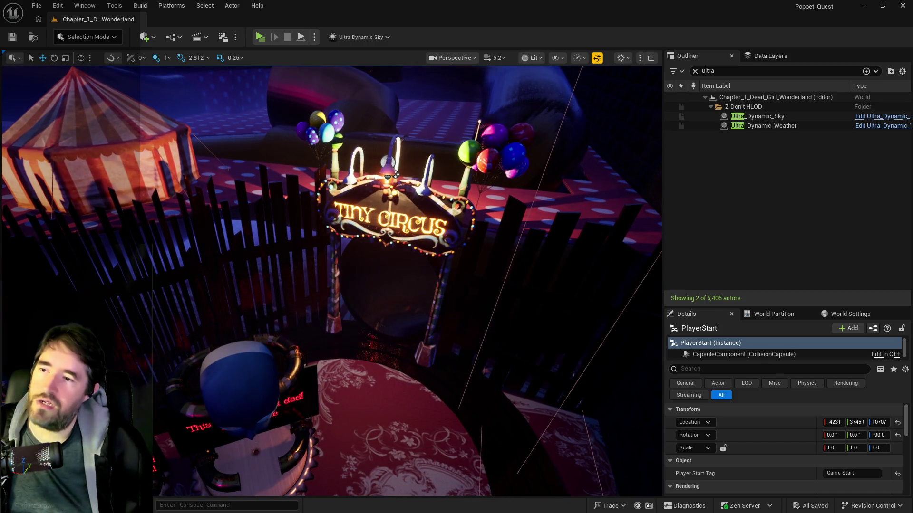
pyautogui.click(412, 214)
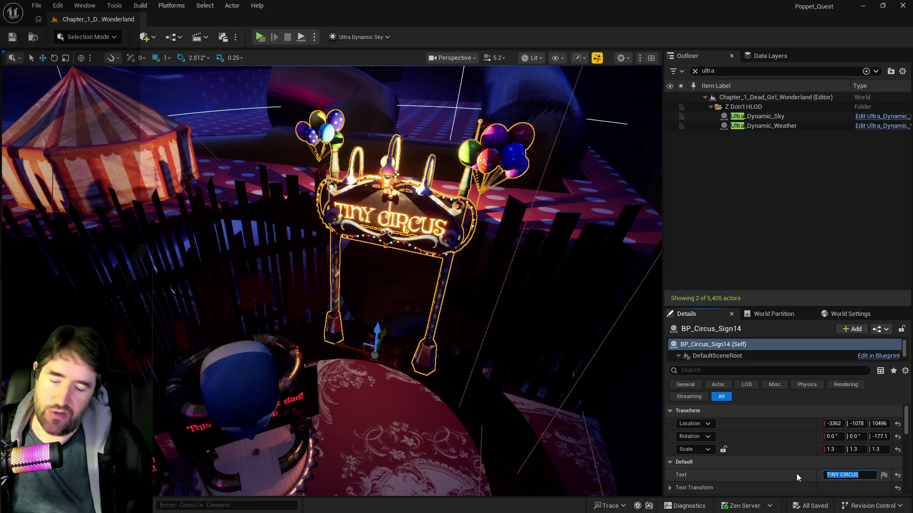
pyautogui.write("FAILURE'S EXIT")
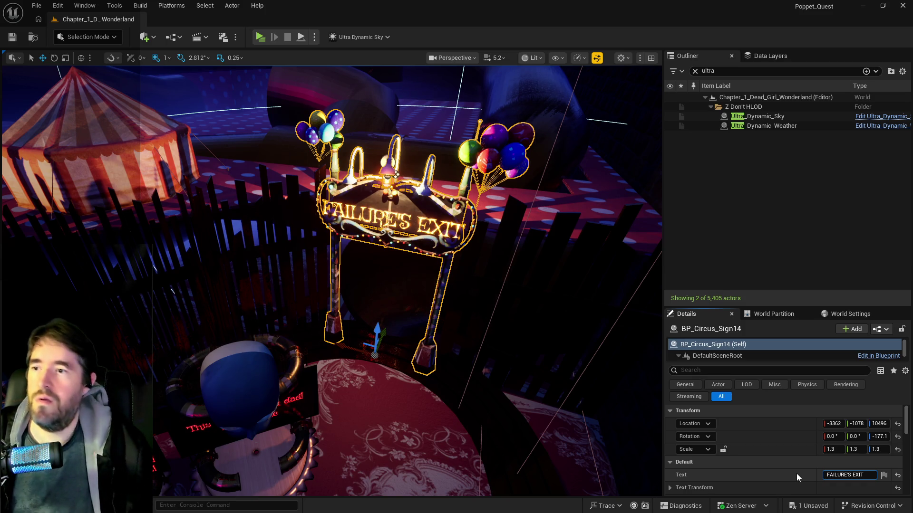
pyautogui.press('Return')
# Step: Pull the view back toward the Toy Maze gate and bring the PQ To Do List over the editor
pyautogui.moveTo(550, 401)
pyautogui.mouseDown()
pyautogui.moveTo(560, 381)
pyautogui.moveTo(585, 375)
pyautogui.moveTo(550, 403)
pyautogui.mouseUp()
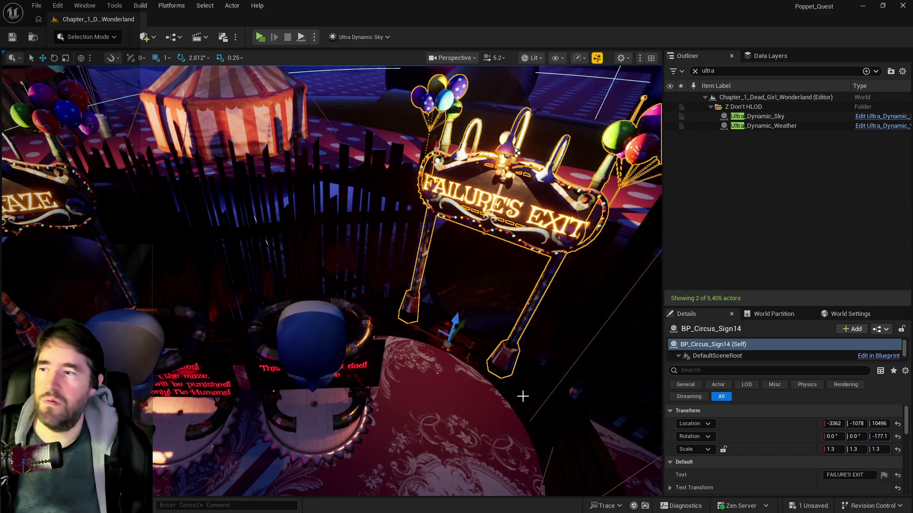
pyautogui.moveTo(516, 153)
pyautogui.mouseDown()
pyautogui.moveTo(384, 157)
pyautogui.moveTo(352, 212)
pyautogui.moveTo(337, 204)
pyautogui.mouseUp()
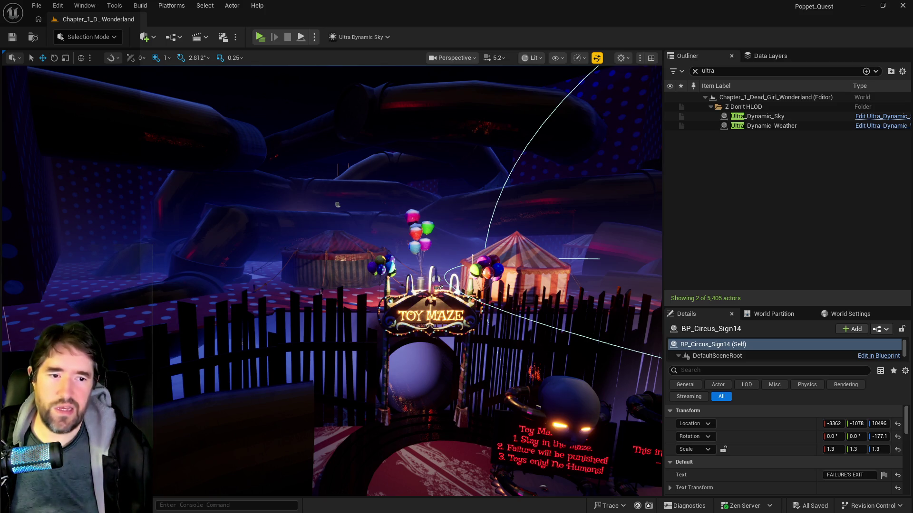
pyautogui.moveTo(912, 95); pyautogui.dragTo(606, 90)
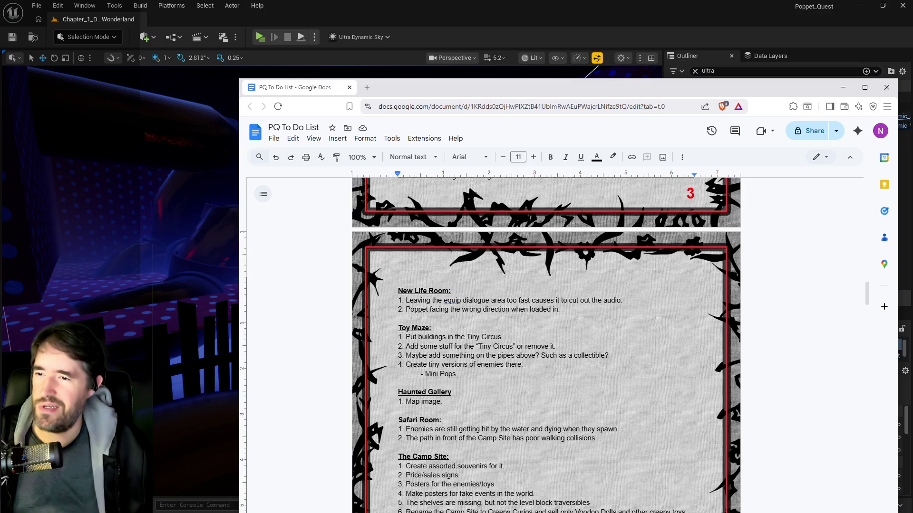
# Step: Move the PQ To Do List window off the right edge to uncover the Unreal level
pyautogui.moveTo(582, 95); pyautogui.dragTo(912, 93)
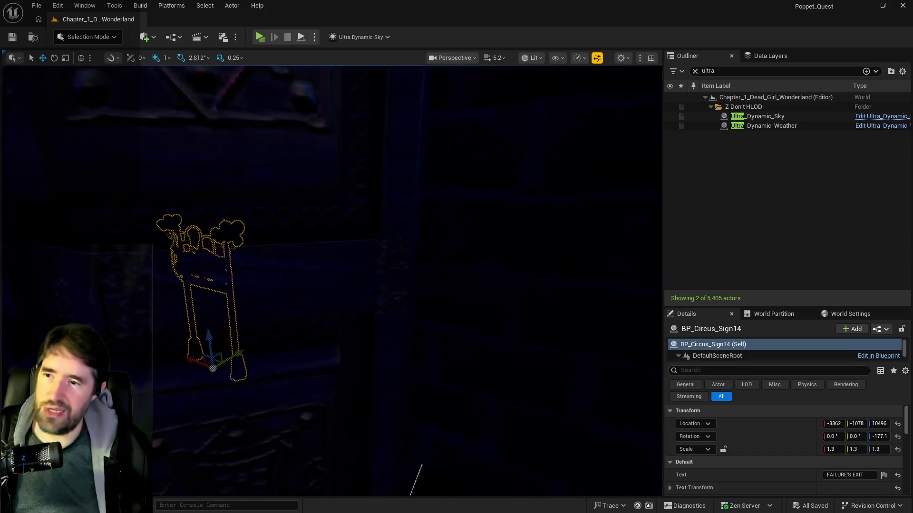
pyautogui.press('f')
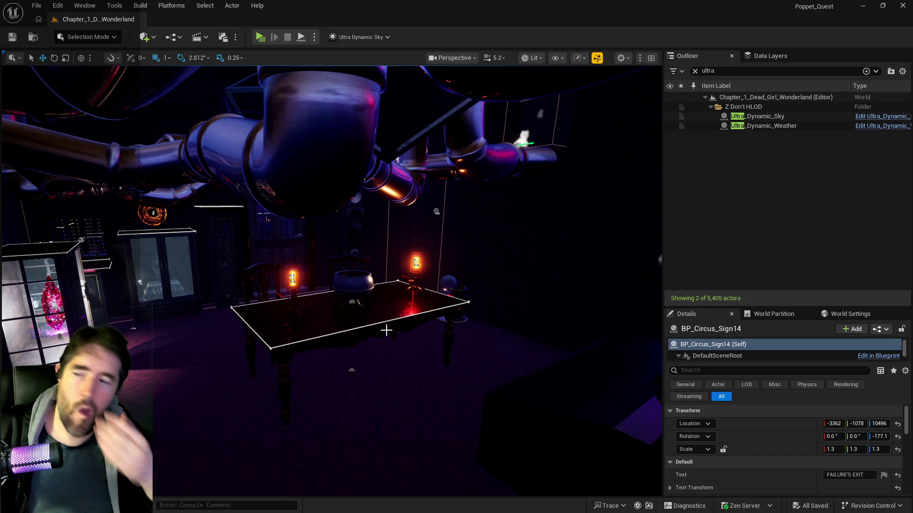
pyautogui.moveTo(386, 340)
pyautogui.mouseDown()
pyautogui.moveTo(337, 306)
pyautogui.moveTo(355, 340)
pyautogui.mouseUp()
# Step: Near the Tinkas painting, shift the ice cream furniture and the balloon stand along X, the stand to -3100
pyautogui.click(302, 325)
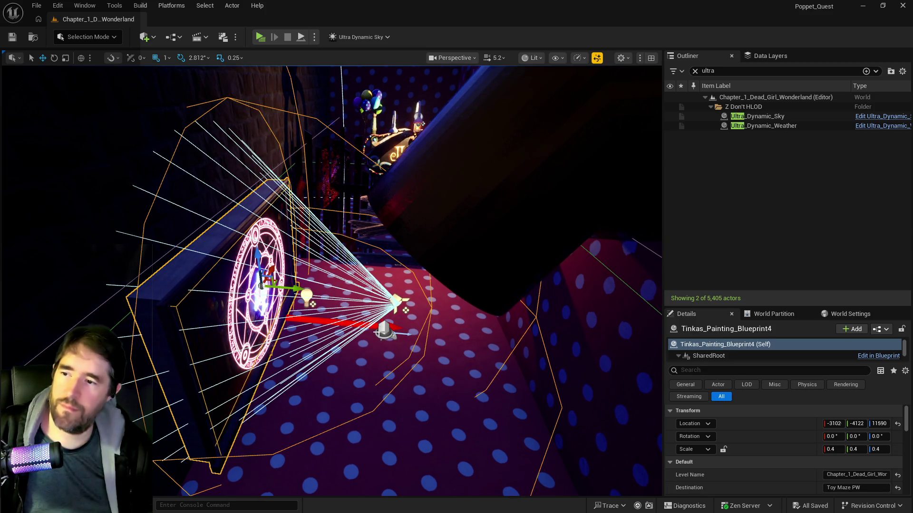
pyautogui.keyDown('ctrl'); pyautogui.click(384, 329); pyautogui.keyUp('ctrl')
pyautogui.press('f')
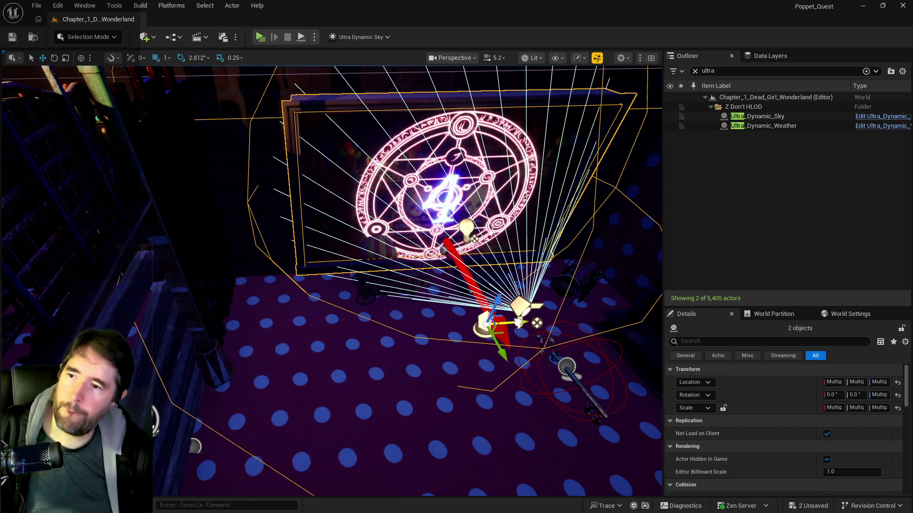
pyautogui.click(398, 282)
pyautogui.moveTo(418, 292); pyautogui.dragTo(492, 308)
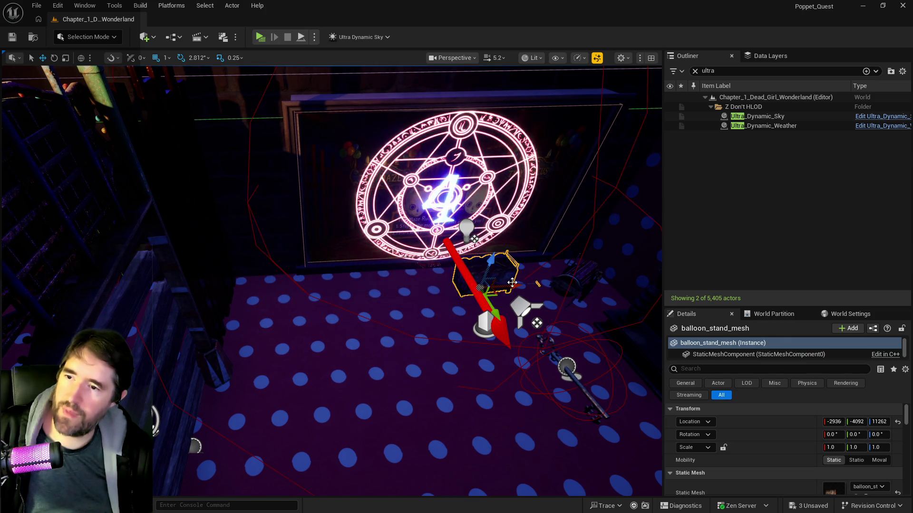
pyautogui.click(307, 285)
pyautogui.press('f')
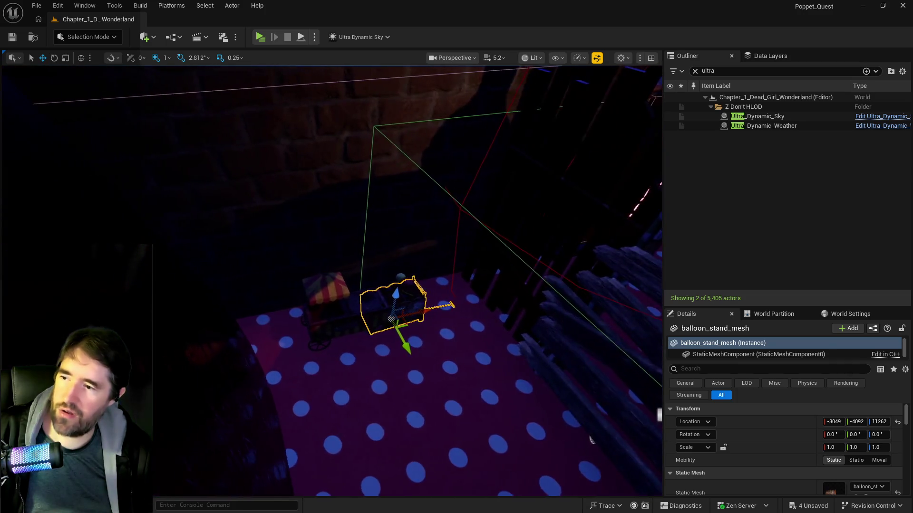
pyautogui.moveTo(471, 302); pyautogui.dragTo(298, 316)
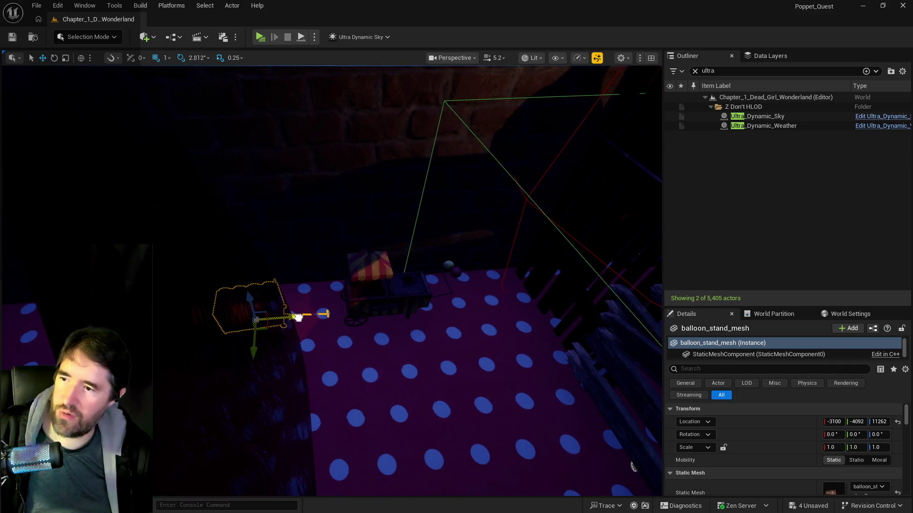
pyautogui.press('f')
# Step: Move PlayerStart3 along X to about -2965 and take out the collectible key
pyautogui.click(402, 222)
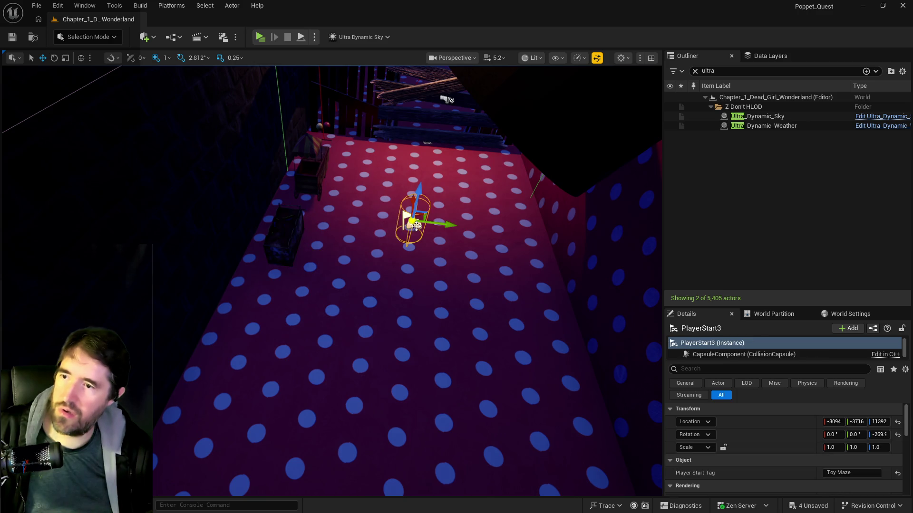
pyautogui.press('f')
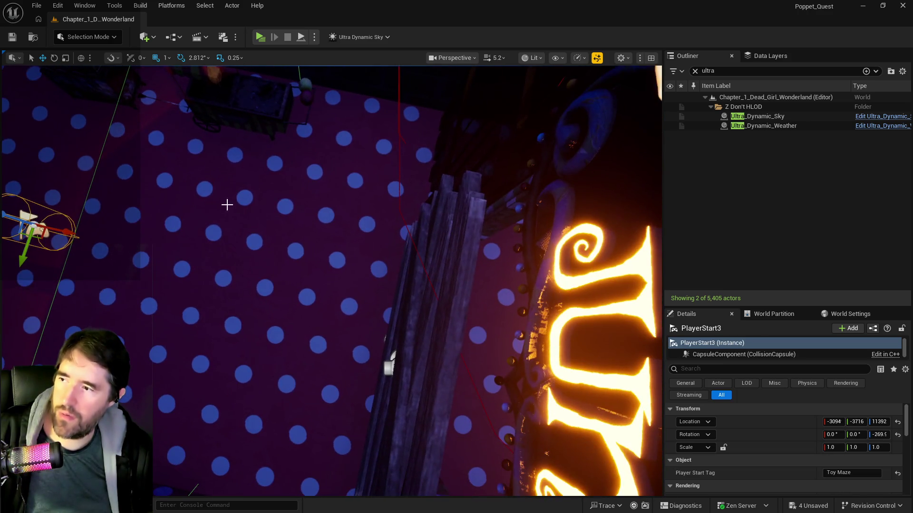
pyautogui.moveTo(72, 233); pyautogui.dragTo(90, 237)
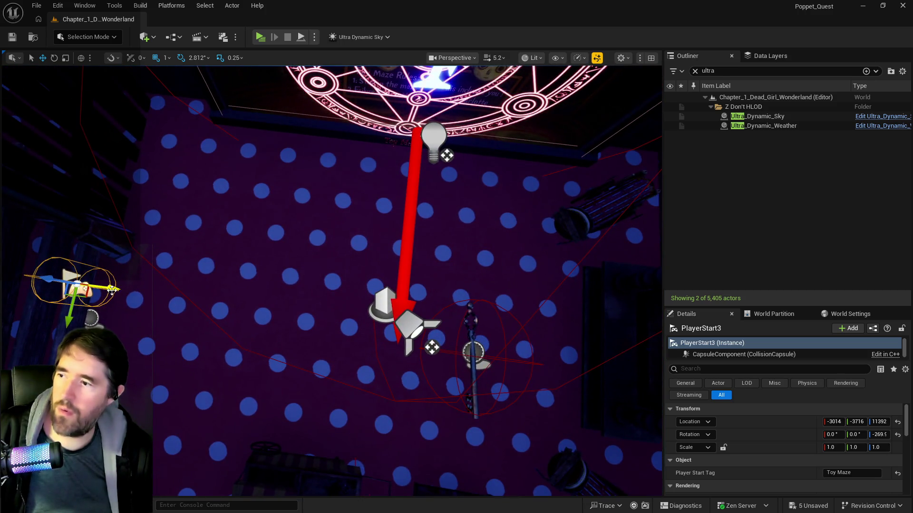
pyautogui.moveTo(102, 300); pyautogui.dragTo(376, 327)
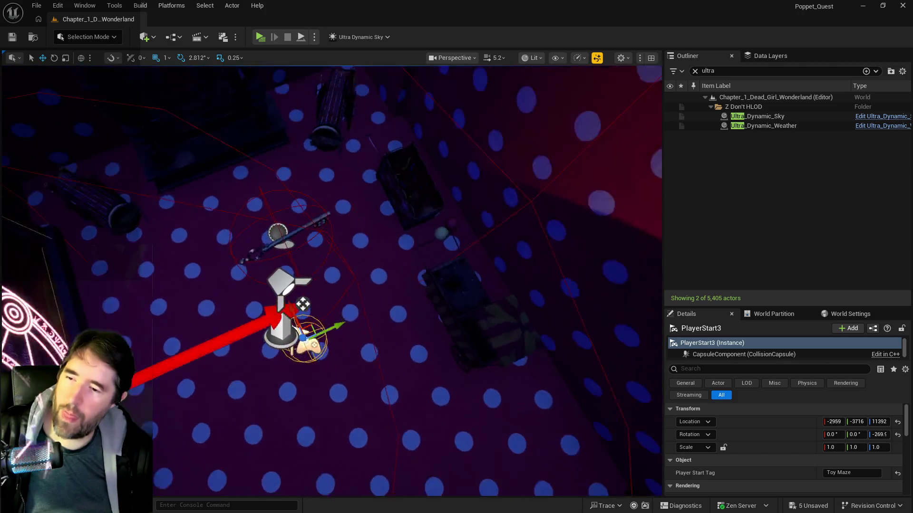
pyautogui.click(213, 381)
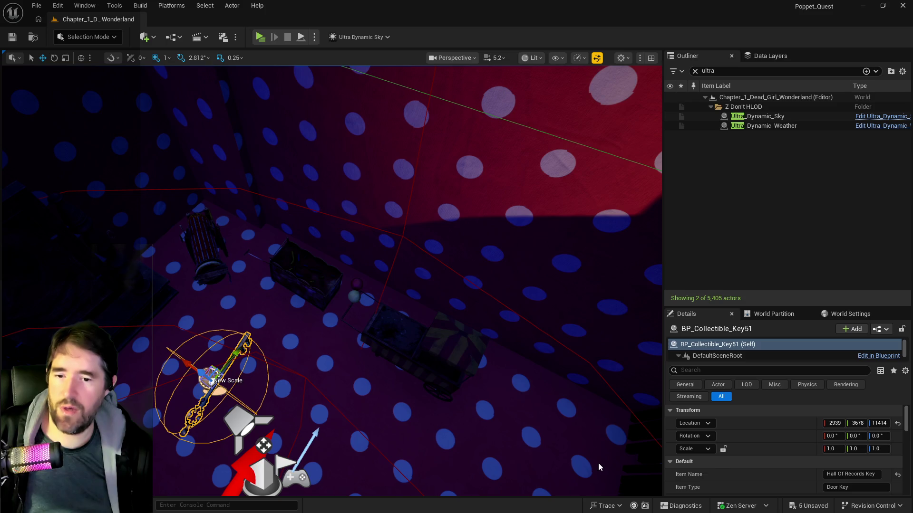
pyautogui.press('Delete')
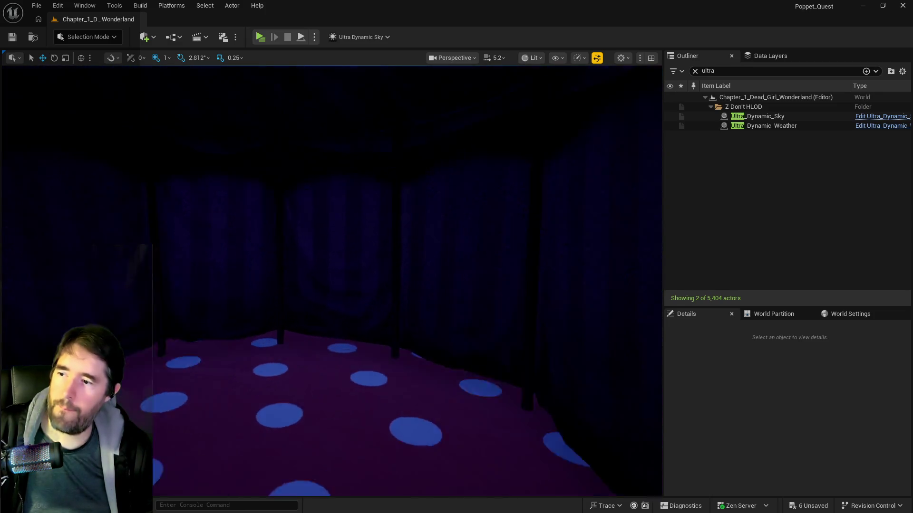
# Step: Paste the Hall Of Records Key onto the toy maze floor, raise it slightly, and save the level
pyautogui.rightClick(286, 67)
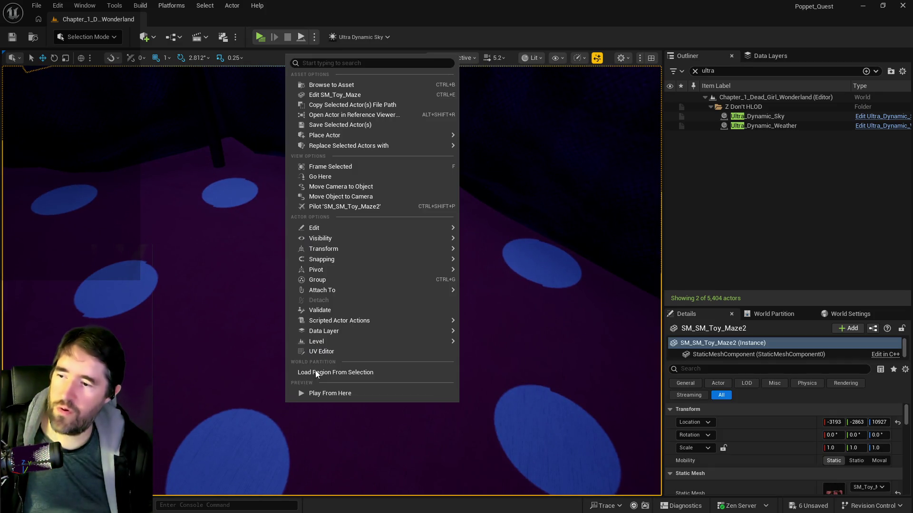
pyautogui.moveTo(366, 232)
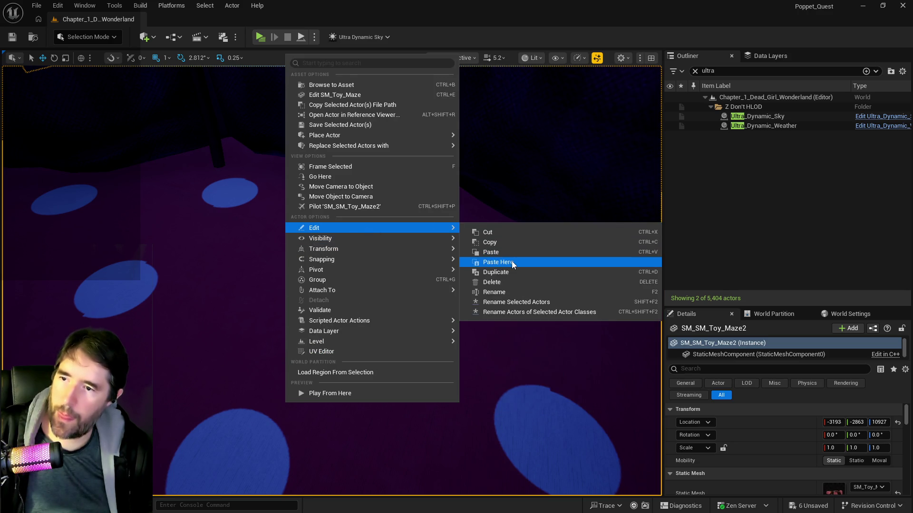
pyautogui.click(511, 261)
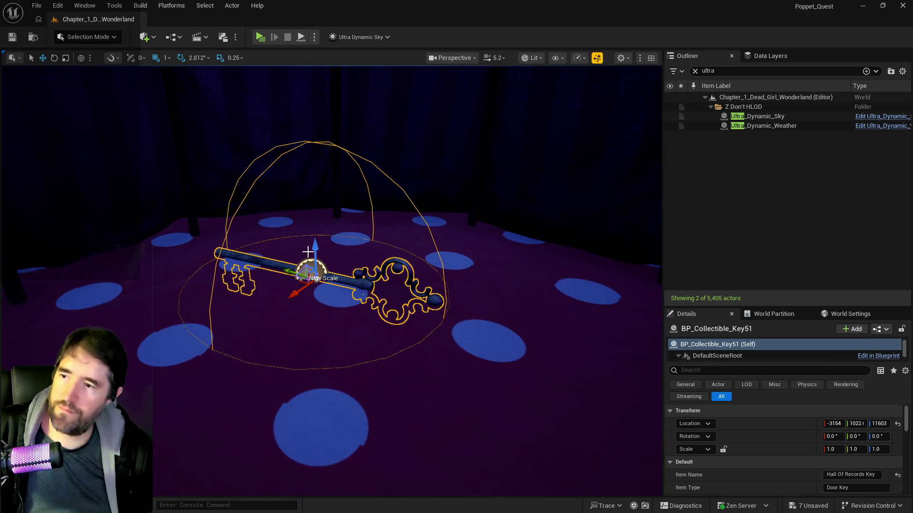
pyautogui.moveTo(315, 247); pyautogui.dragTo(326, 169)
pyautogui.moveTo(333, 285)
pyautogui.mouseDown()
pyautogui.moveTo(295, 361)
pyautogui.moveTo(256, 323)
pyautogui.moveTo(323, 323)
pyautogui.mouseUp()
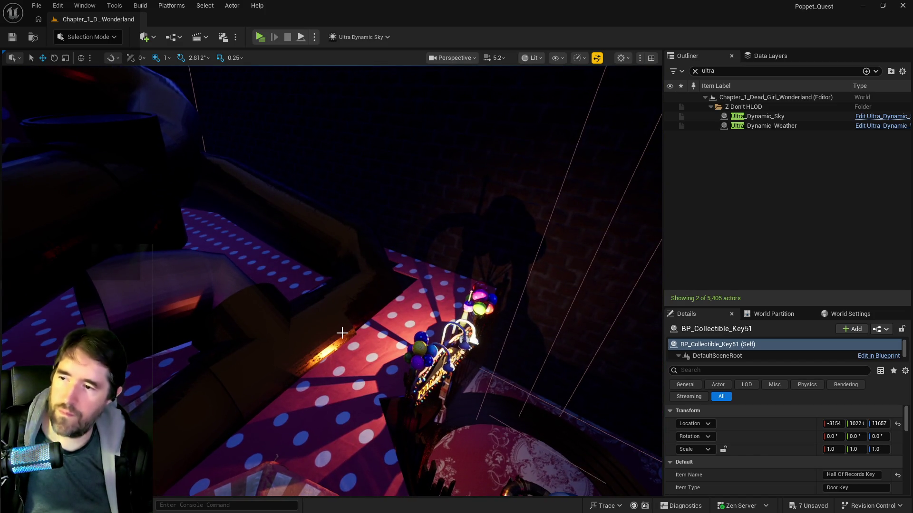
pyautogui.hotkey('ctrl', 's')
pyautogui.moveTo(333, 280)
pyautogui.mouseDown()
pyautogui.moveTo(328, 266)
pyautogui.moveTo(250, 421)
pyautogui.moveTo(417, 488)
pyautogui.moveTo(444, 432)
pyautogui.mouseUp()
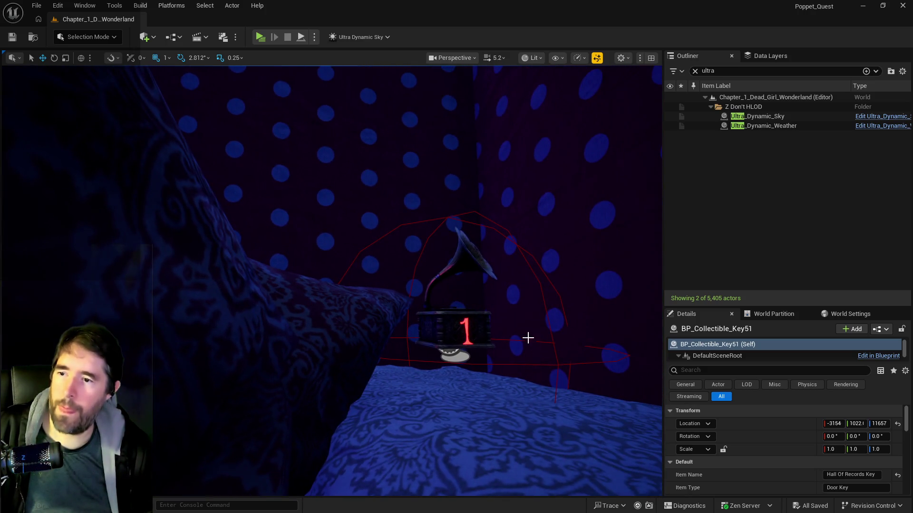
# Step: Delete the gramophone audio log and the table lamp from the polka-dot bedroom, then save
pyautogui.click(460, 322)
pyautogui.press('Delete')
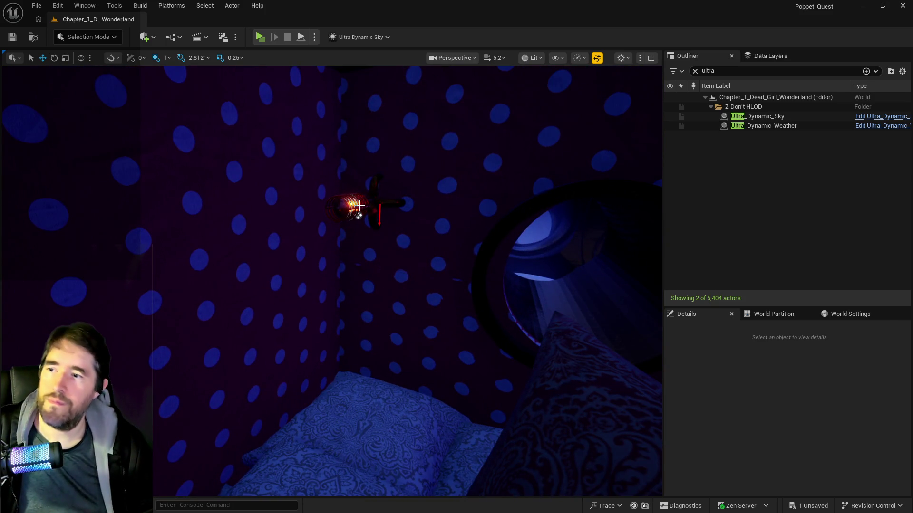
pyautogui.click(358, 205)
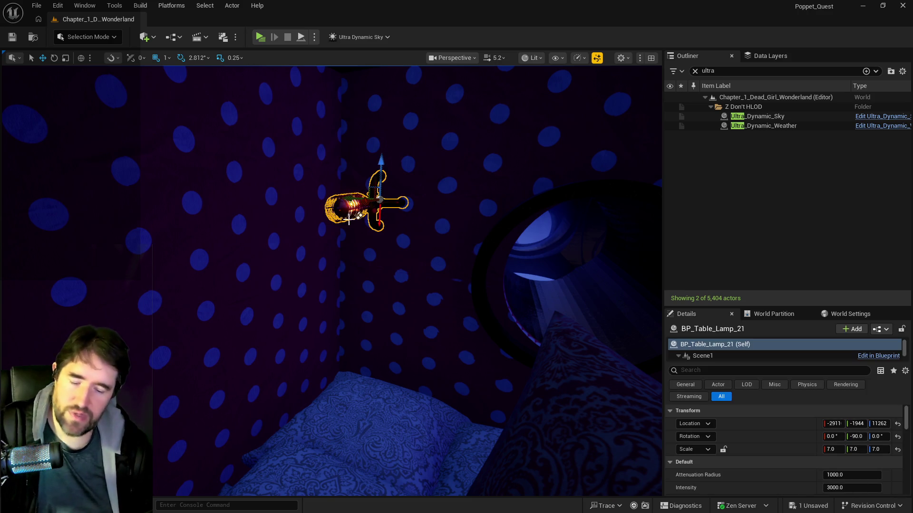
pyautogui.press('Delete')
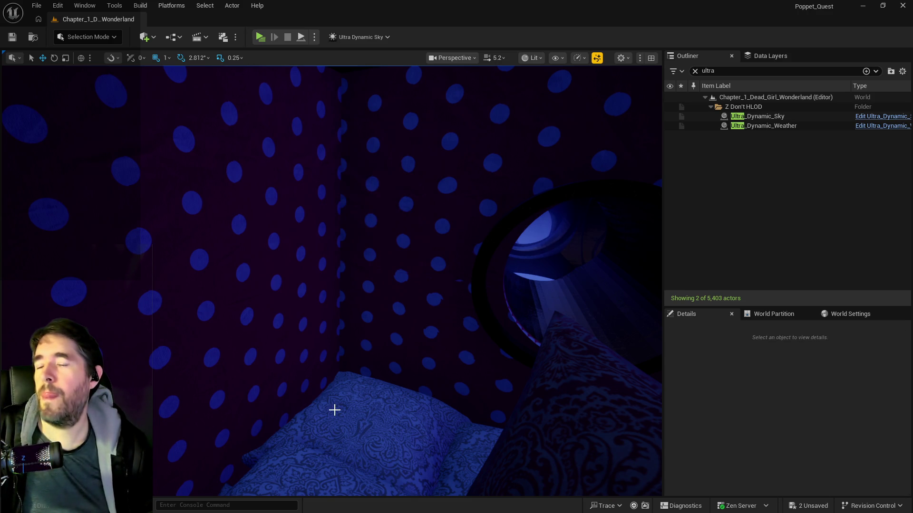
pyautogui.moveTo(333, 281)
pyautogui.mouseDown()
pyautogui.moveTo(295, 275)
pyautogui.moveTo(304, 280)
pyautogui.mouseUp()
pyautogui.hotkey('ctrl', 's')
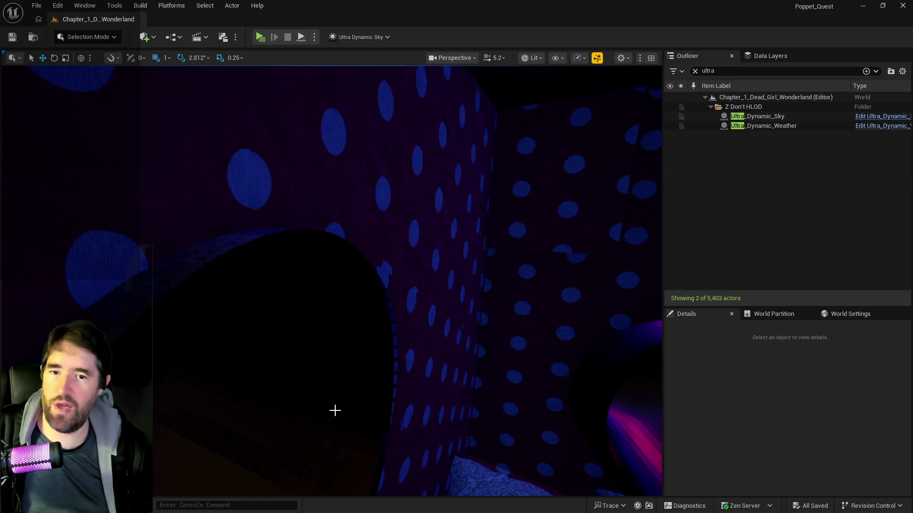
pyautogui.moveTo(334, 410)
pyautogui.mouseDown()
pyautogui.moveTo(328, 428)
pyautogui.moveTo(295, 409)
pyautogui.moveTo(285, 418)
pyautogui.moveTo(299, 404)
pyautogui.moveTo(313, 409)
pyautogui.moveTo(300, 411)
pyautogui.moveTo(304, 418)
pyautogui.moveTo(334, 410)
pyautogui.mouseUp()
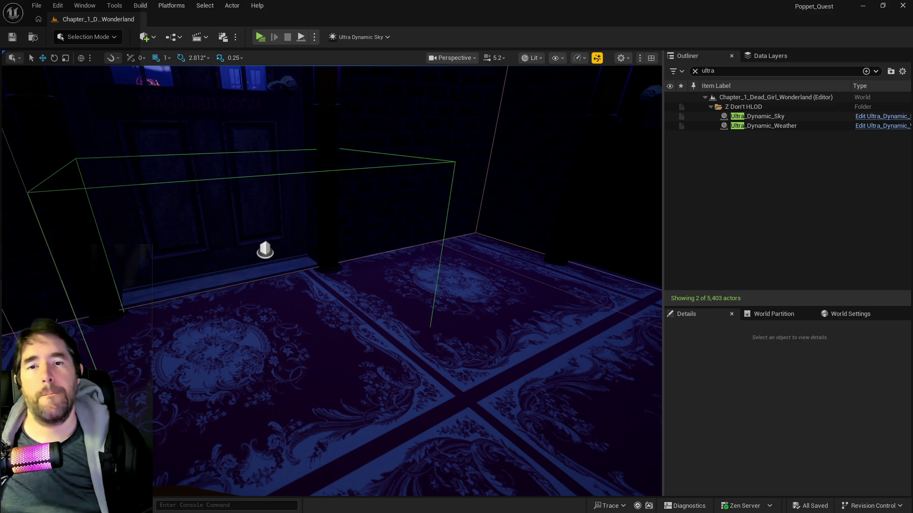
# Step: Place BP_Painting_Blocker_Chapter_1 left of the polka-dot room lamp and rotate it to 101.2° yaw
pyautogui.moveTo(333, 280); pyautogui.dragTo(333, 280)
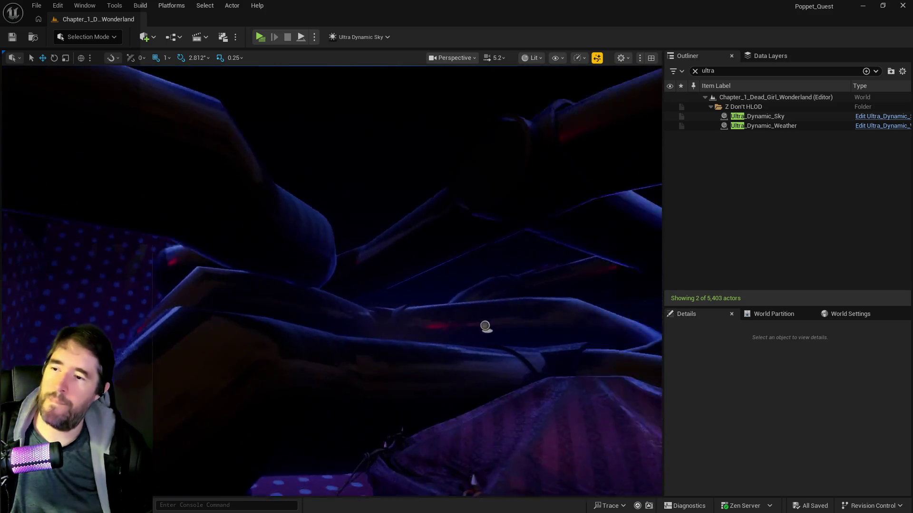
pyautogui.moveTo(485, 326); pyautogui.dragTo(641, 342)
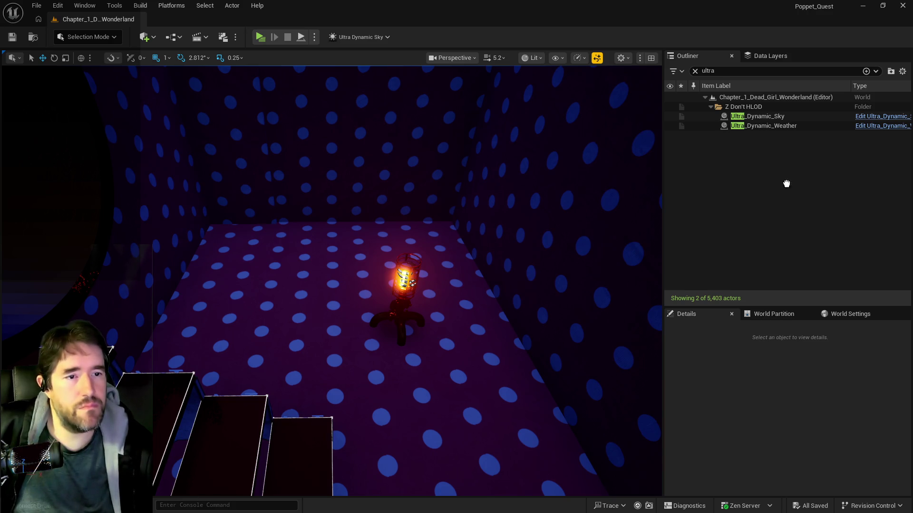
pyautogui.moveTo(786, 184)
pyautogui.mouseDown()
pyautogui.moveTo(307, 273)
pyautogui.moveTo(364, 278)
pyautogui.moveTo(409, 259)
pyautogui.moveTo(415, 245)
pyautogui.mouseUp()
pyautogui.press('e')
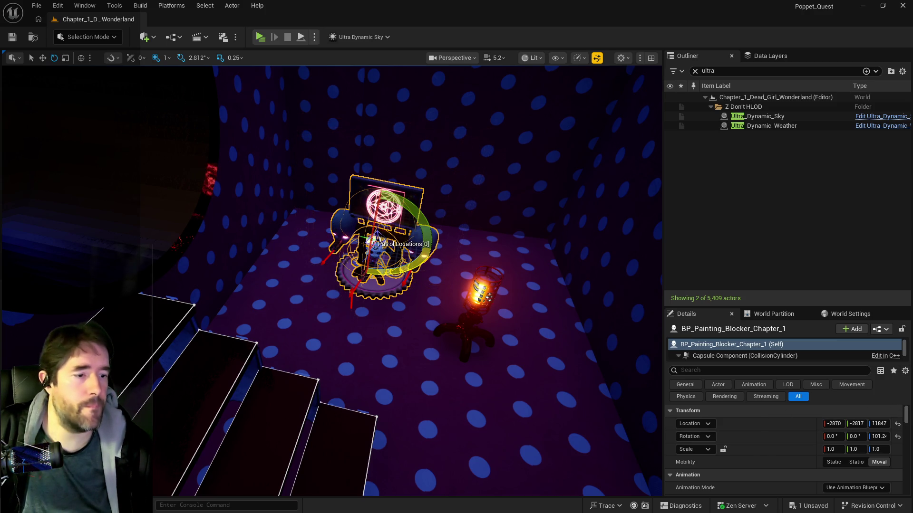
# Step: Copy the blocker's transform and bring the widget blueprint editor over the level
pyautogui.rightClick(791, 431)
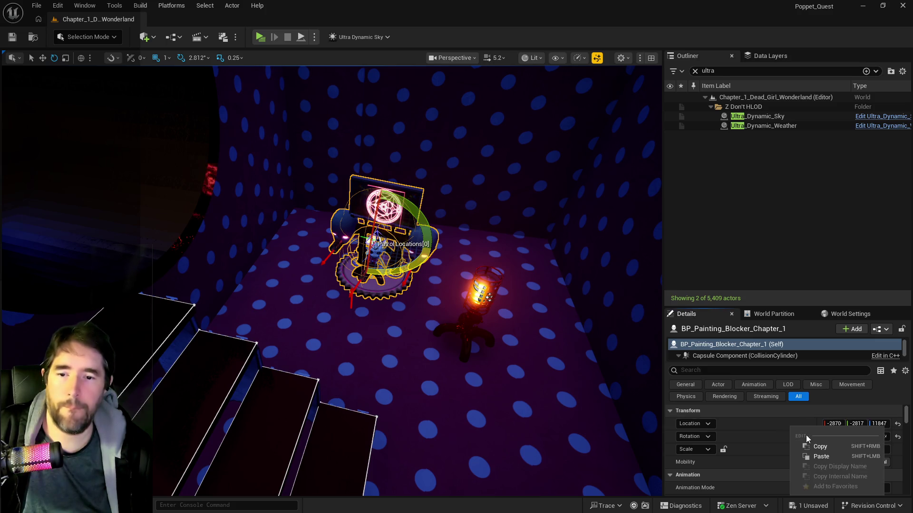
pyautogui.click(818, 447)
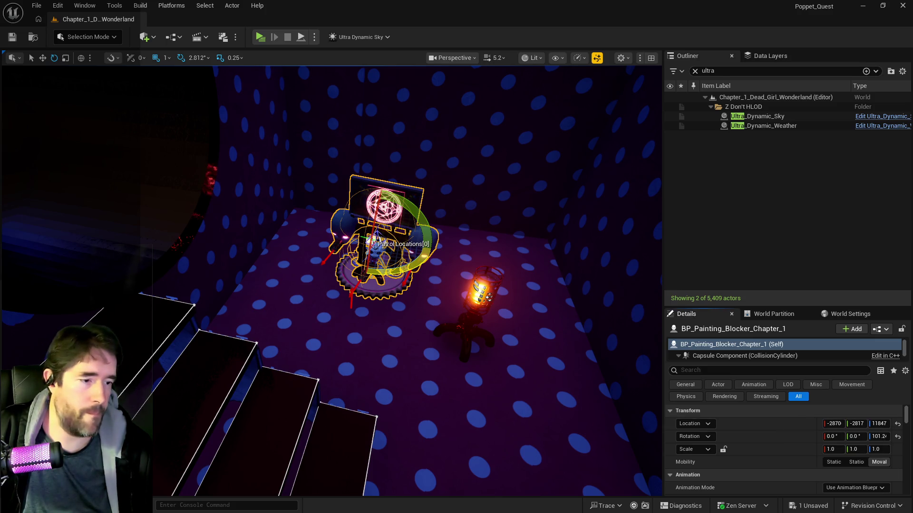
pyautogui.moveTo(846, 129); pyautogui.dragTo(517, 120)
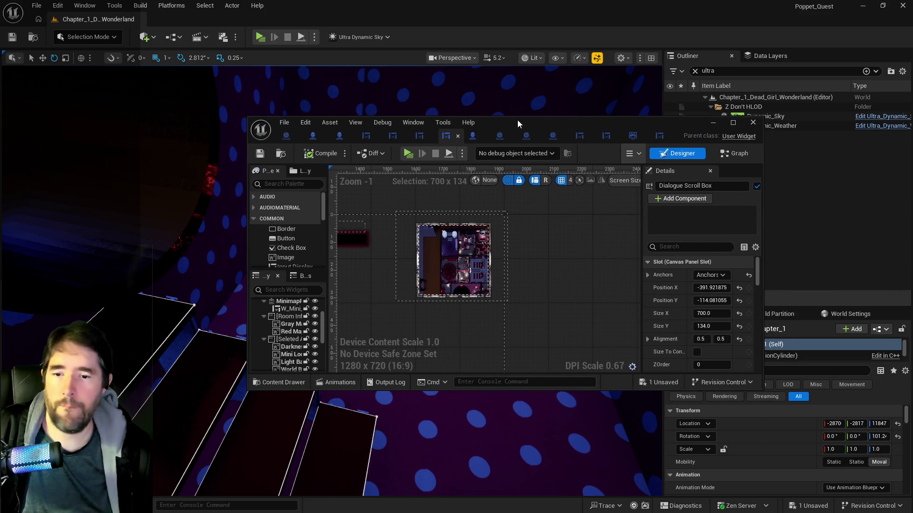
# Step: Close W_HUD and select BP_Puppet_Master's Encounter Table variable by searching 'ENCOUN'
pyautogui.doubleClick(517, 120)
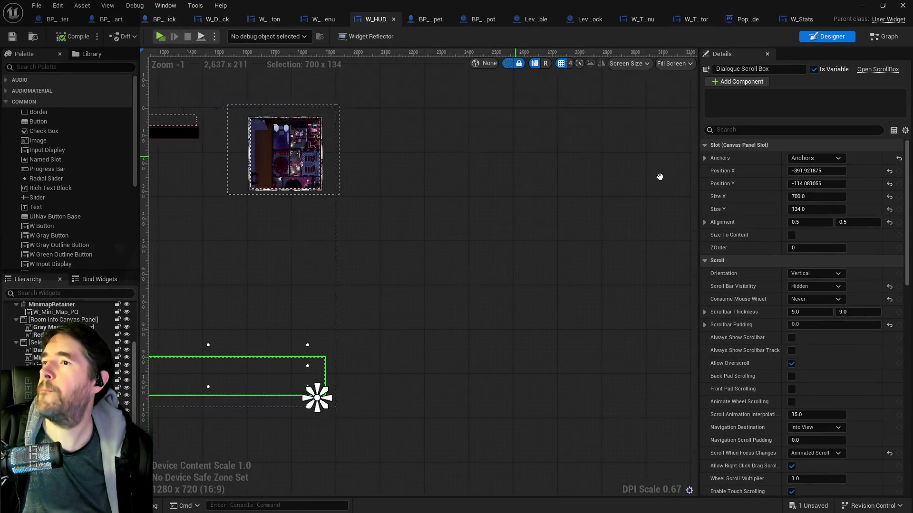
pyautogui.middleClick(369, 19)
pyautogui.click(59, 19)
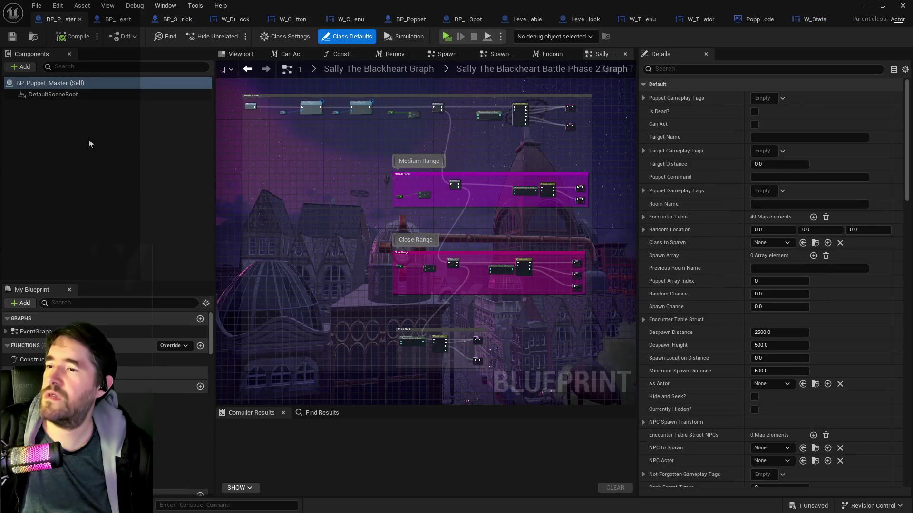
pyautogui.click(99, 303)
pyautogui.write('ENCOU')
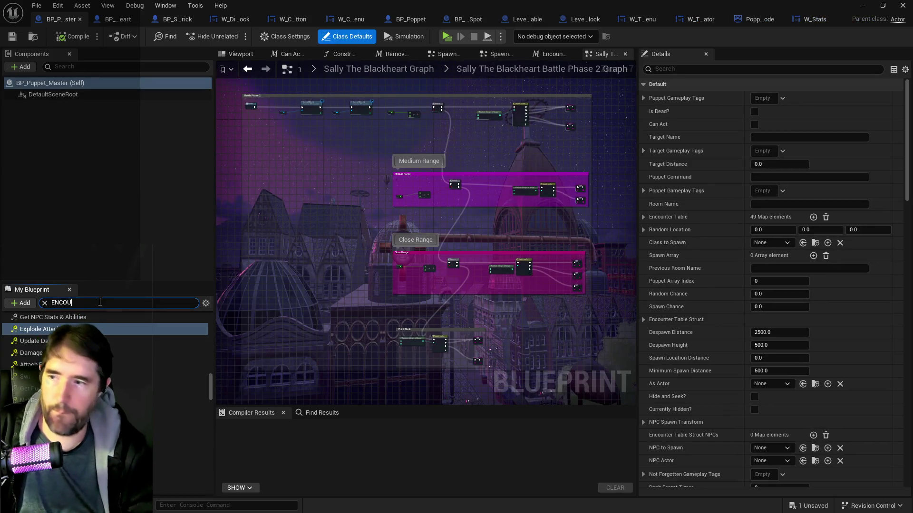
pyautogui.write('N')
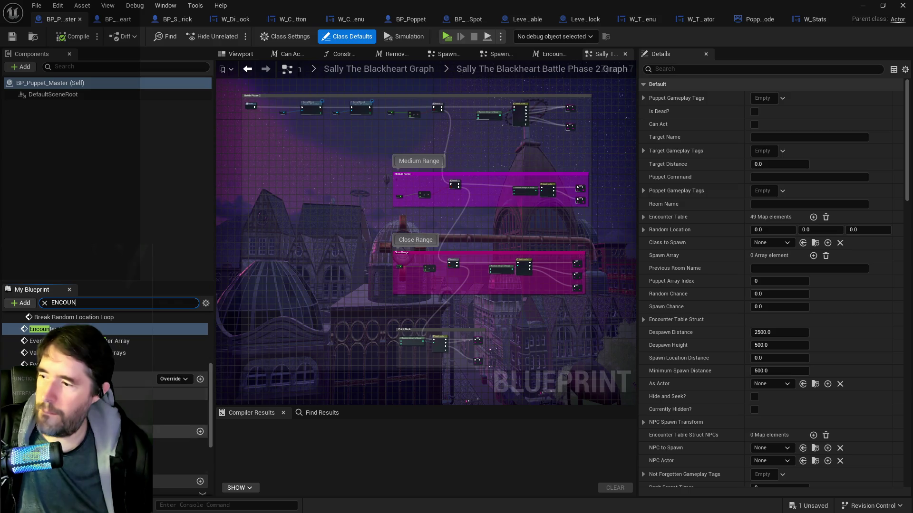
pyautogui.click(43, 329)
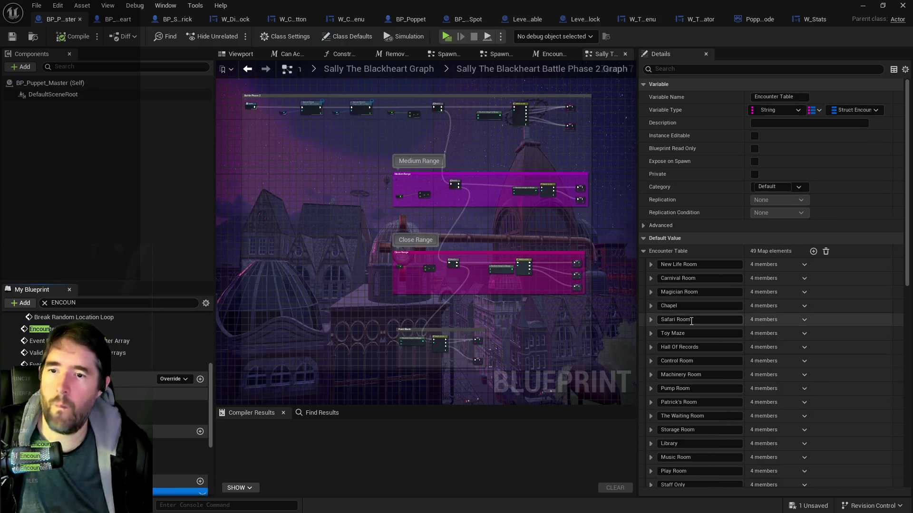
# Step: Expand the Toy Maze encounter's Spawn Table down to the first NPC's transform
pyautogui.click(651, 334)
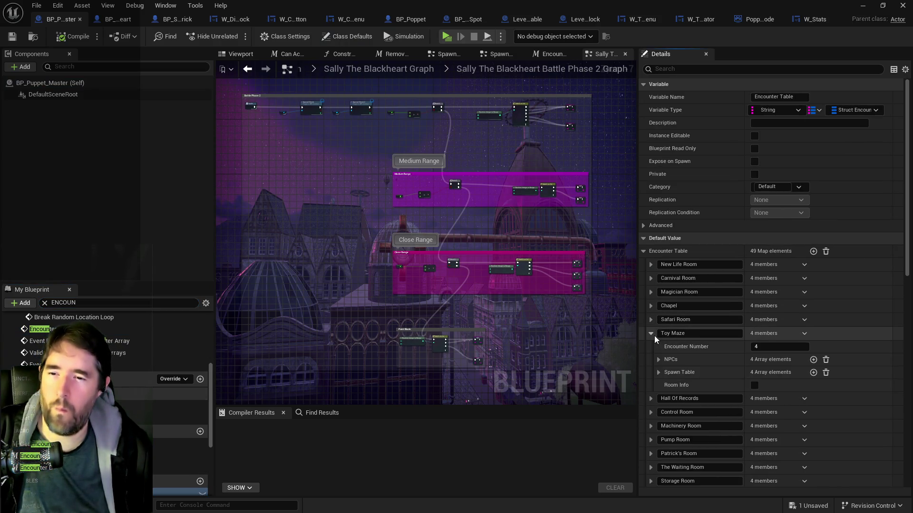
pyautogui.click(658, 372)
pyautogui.click(667, 386)
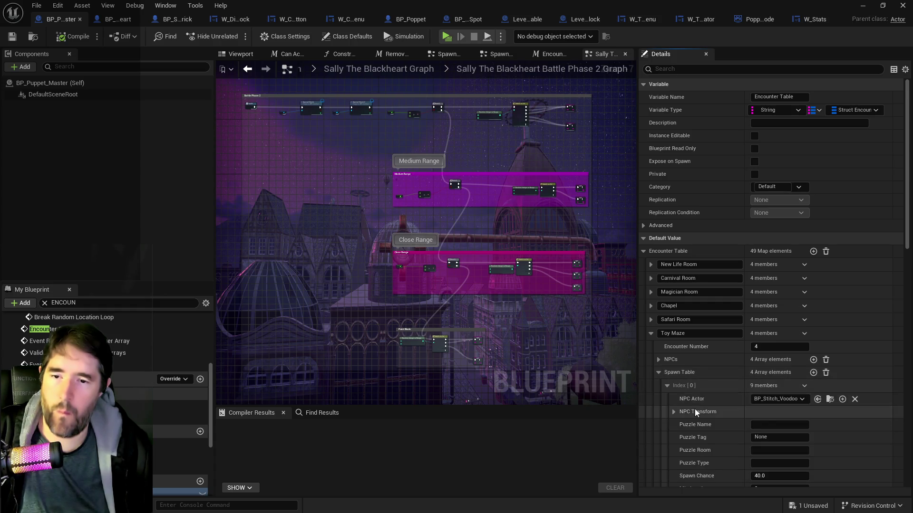
pyautogui.scroll(-2, 694, 408)
pyautogui.click(659, 314)
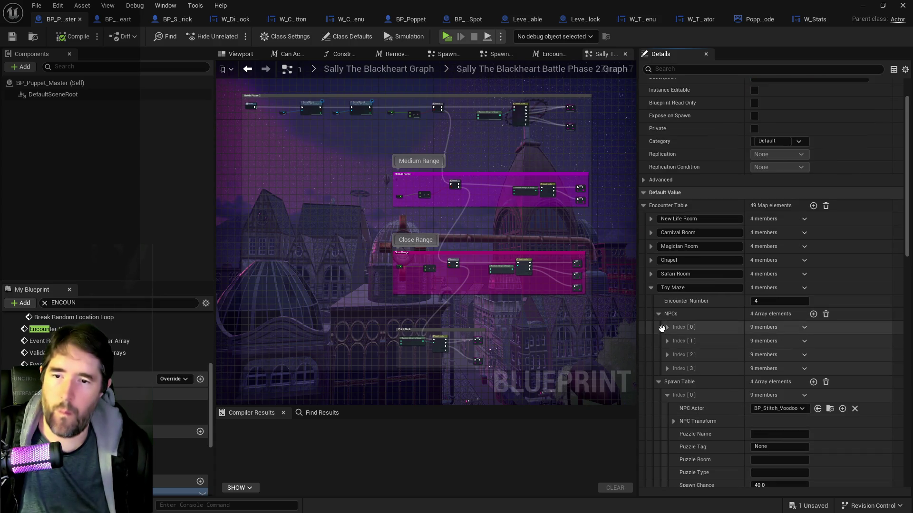
pyautogui.click(666, 329)
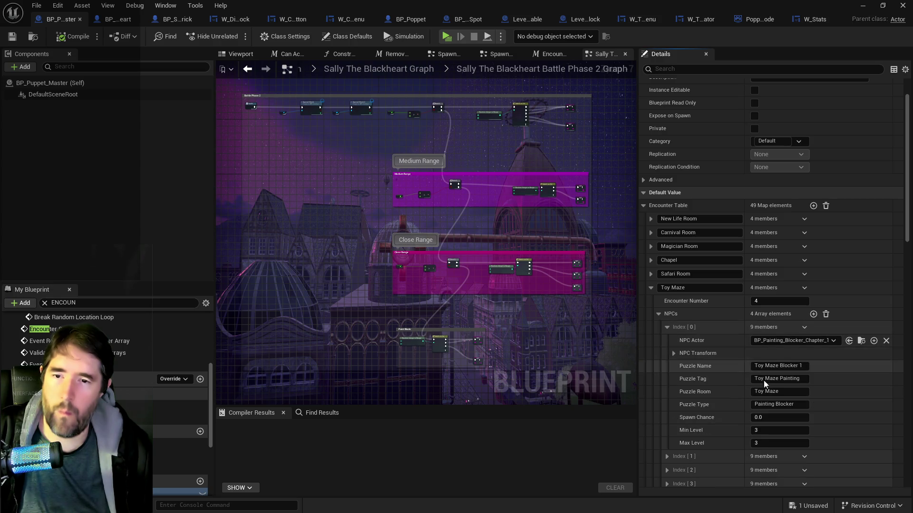
pyautogui.click(673, 353)
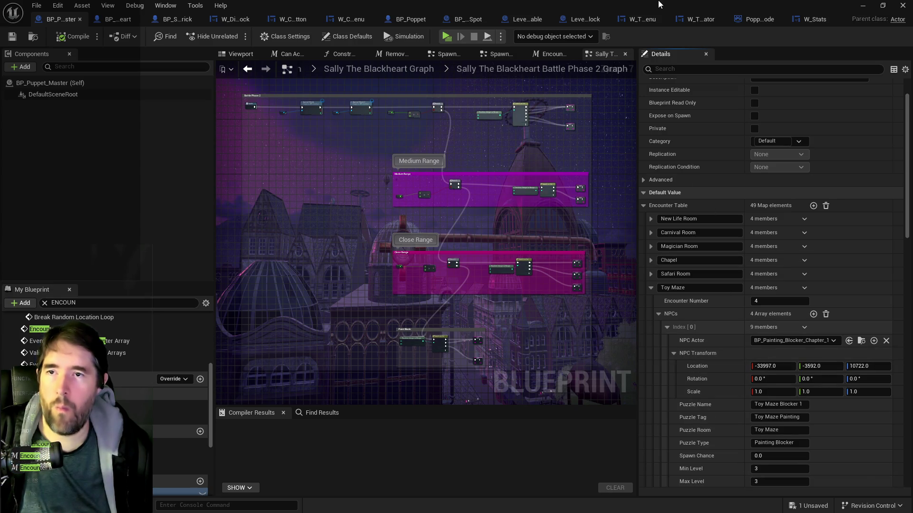
# Step: Copy the painting blocker's full transform and paste it into the Toy Maze NPC entry
pyautogui.click(861, 340)
pyautogui.rightClick(749, 412)
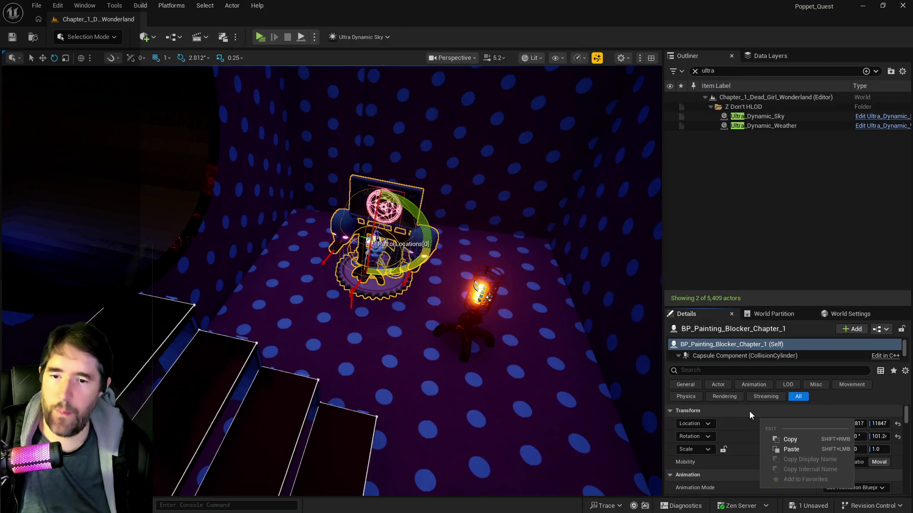
pyautogui.click(771, 463)
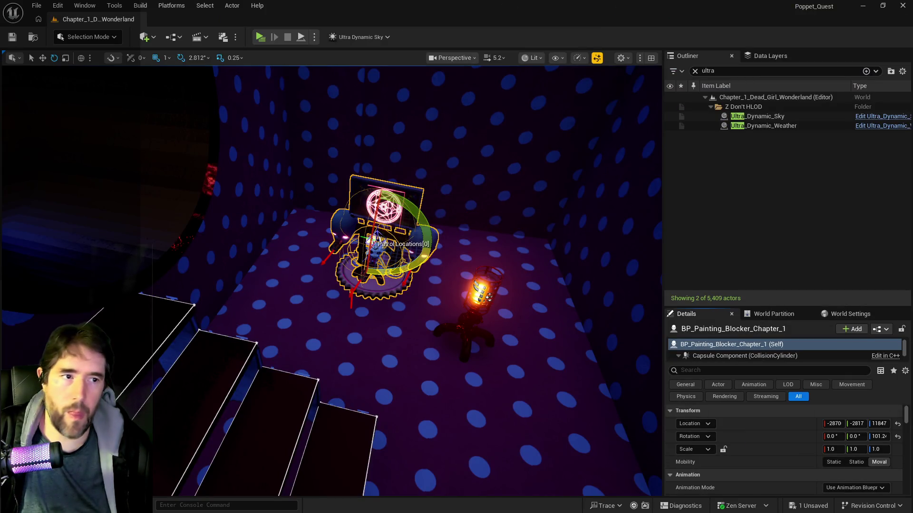
pyautogui.hotkey('alt', 'Tab')
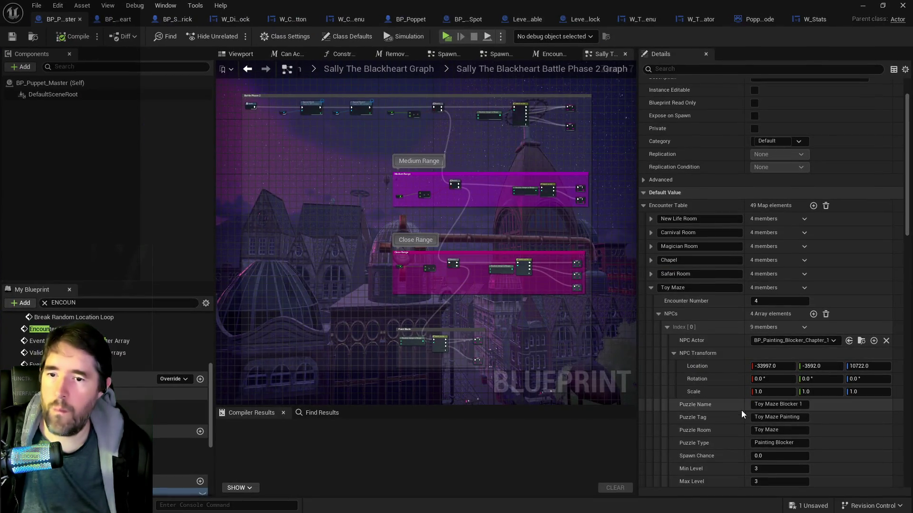
pyautogui.rightClick(731, 356)
pyautogui.click(749, 418)
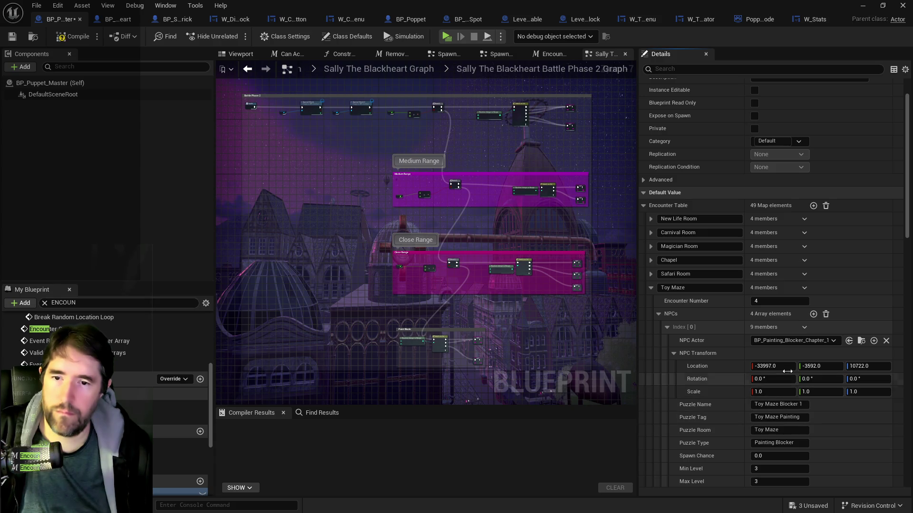
# Step: Copy the blocker's location into the Toy Maze NPC entry's location
pyautogui.moveTo(527, 7)
pyautogui.mouseDown()
pyautogui.moveTo(734, 87)
pyautogui.moveTo(481, 91)
pyautogui.moveTo(803, 150)
pyautogui.moveTo(558, 182)
pyautogui.moveTo(311, 151)
pyautogui.mouseUp()
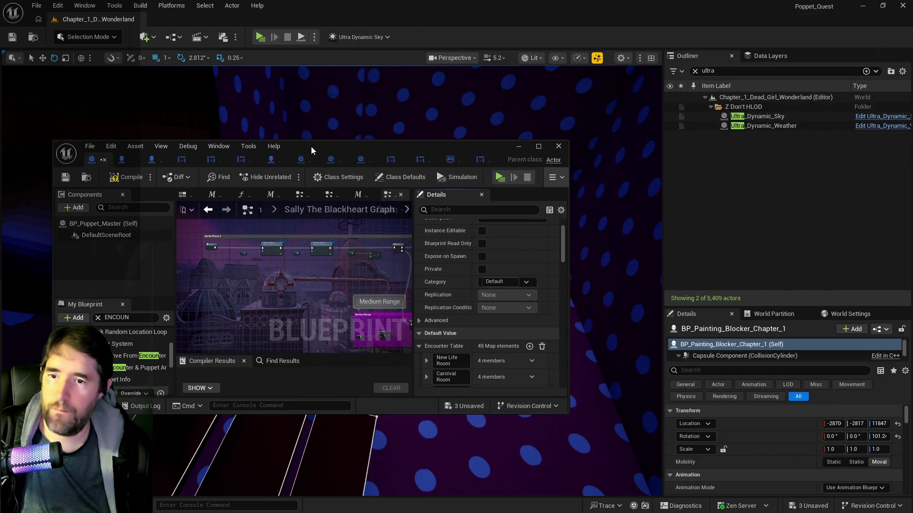
pyautogui.rightClick(743, 423)
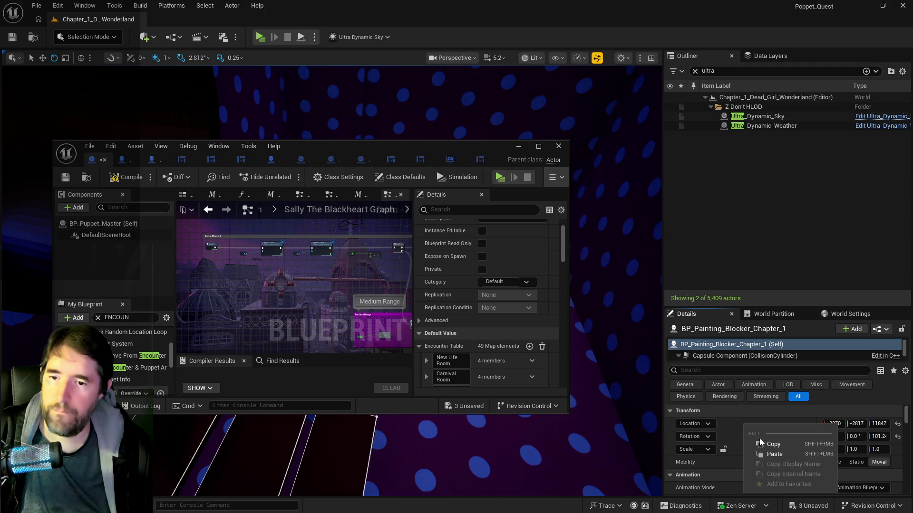
pyautogui.click(760, 442)
pyautogui.click(538, 146)
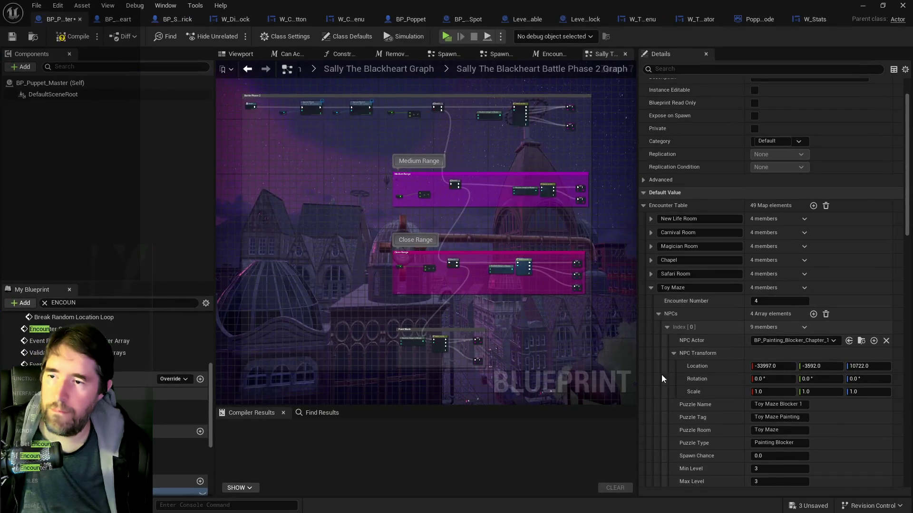
pyautogui.rightClick(732, 370)
pyautogui.click(747, 400)
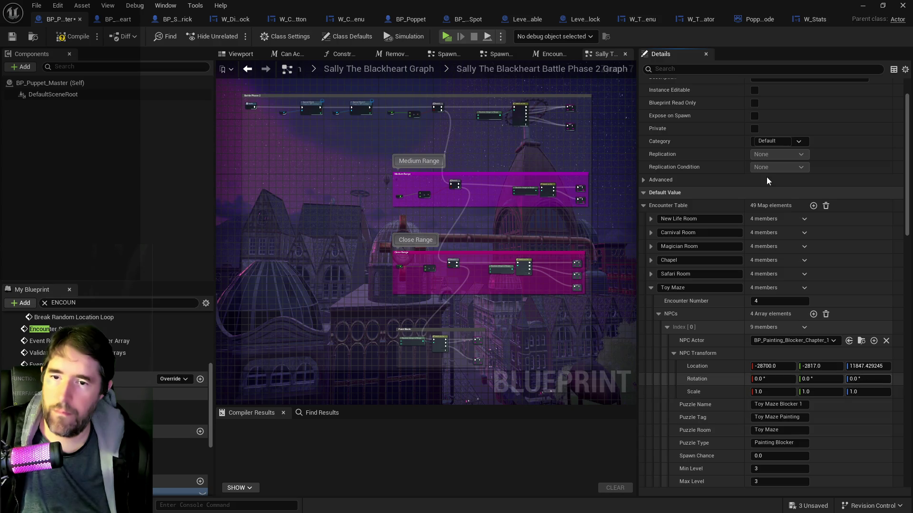
# Step: Paste the blocker's rotation into the NPC entry, then compile and save BP_Puppet_Master
pyautogui.click(882, 5)
pyautogui.click(777, 428)
pyautogui.rightClick(775, 441)
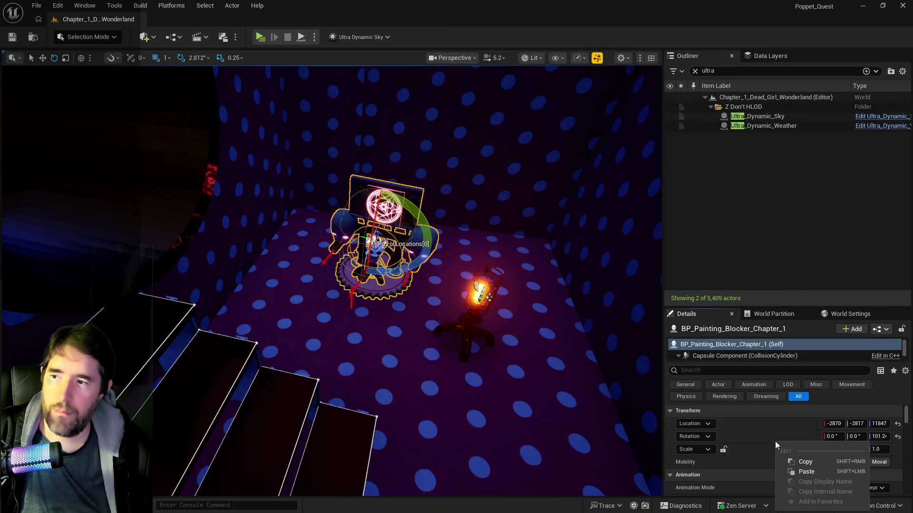
pyautogui.click(804, 462)
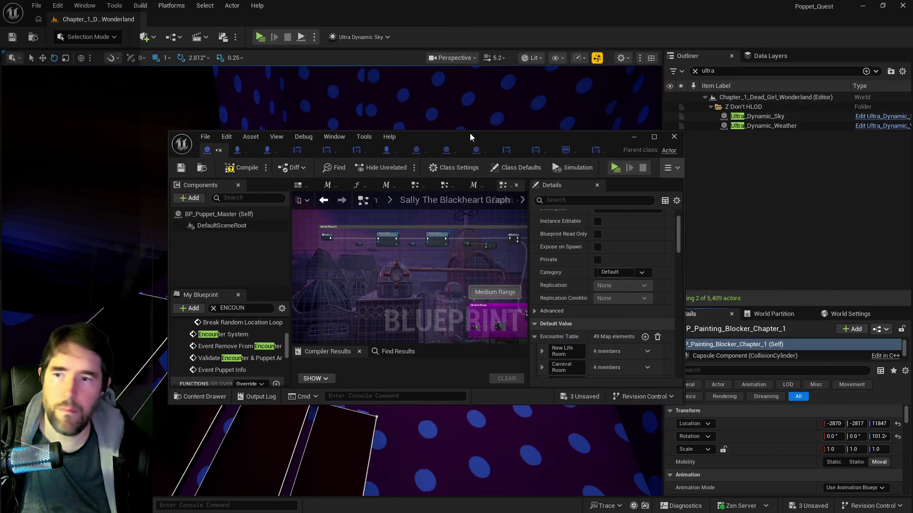
pyautogui.doubleClick(470, 135)
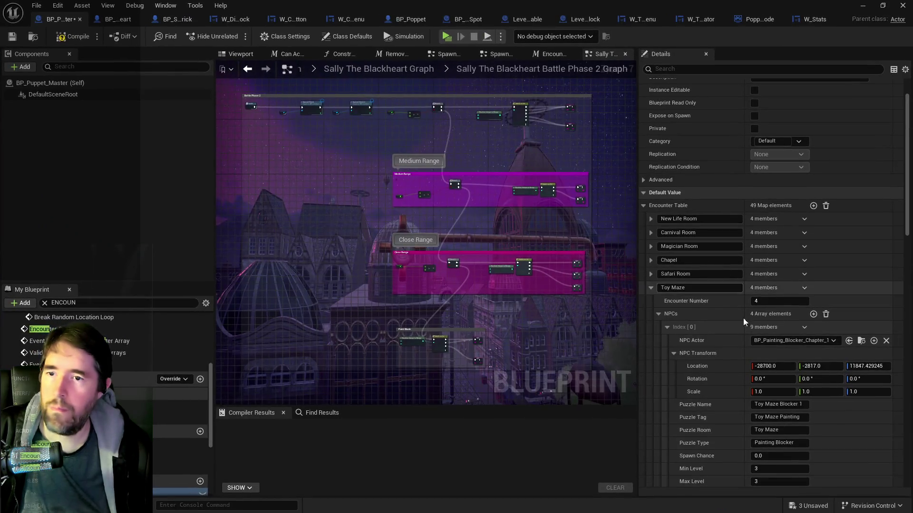
pyautogui.rightClick(718, 380)
pyautogui.click(742, 410)
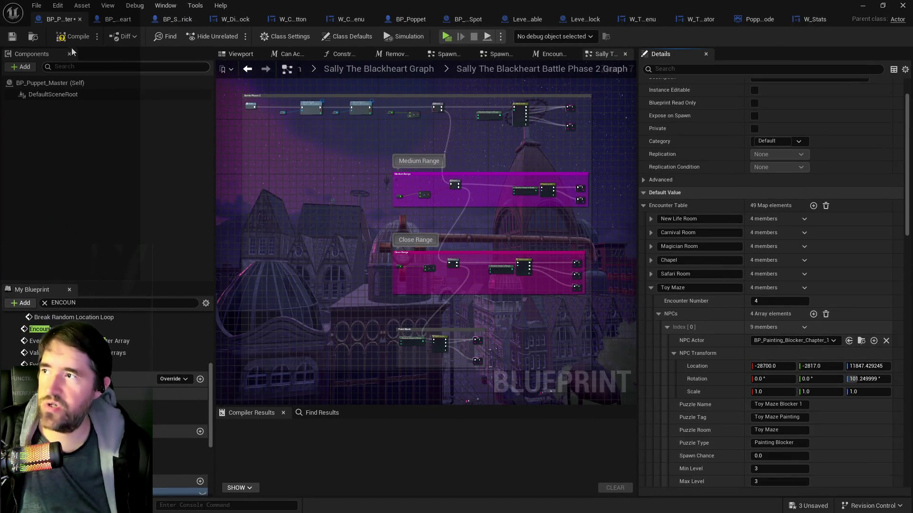
pyautogui.click(11, 38)
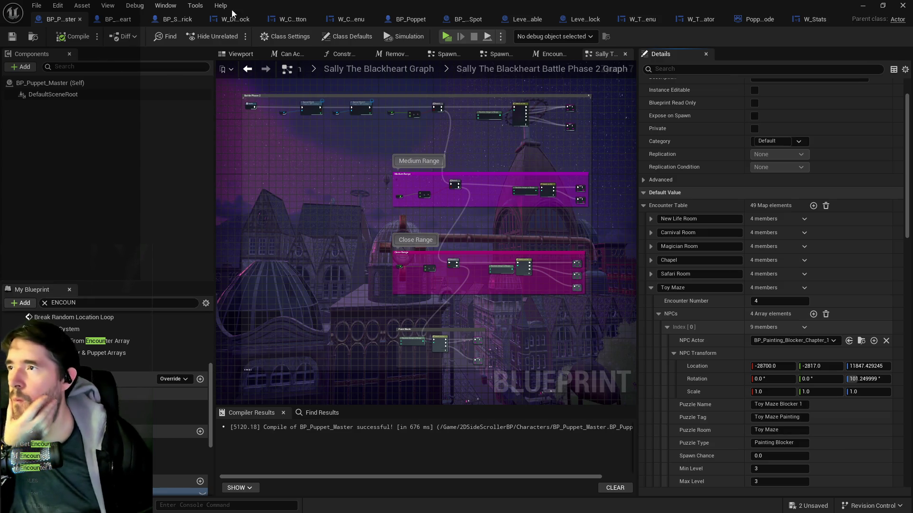
pyautogui.moveTo(286, 9)
pyautogui.mouseDown()
pyautogui.moveTo(683, 66)
pyautogui.moveTo(881, 52)
pyautogui.mouseUp()
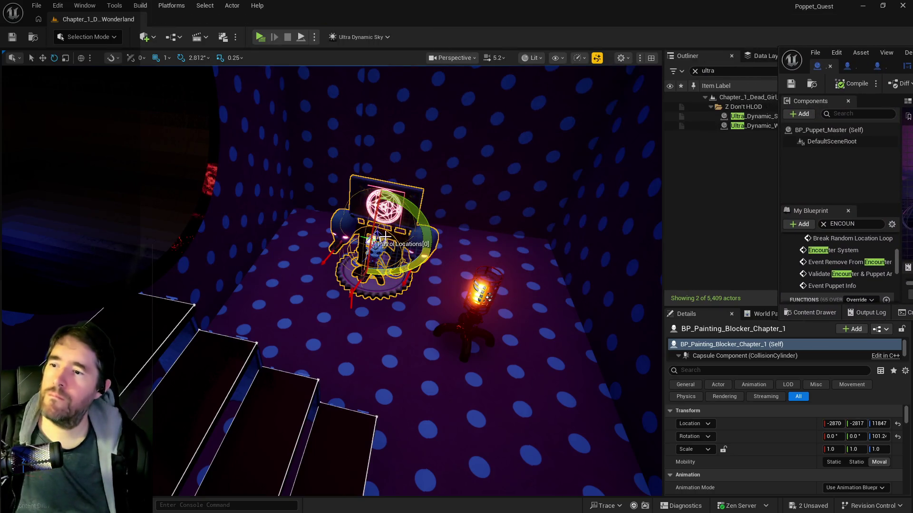
# Step: Delete the painting blocker, save all, and playtest the level in Standalone toward the doll shrine
pyautogui.press('Delete')
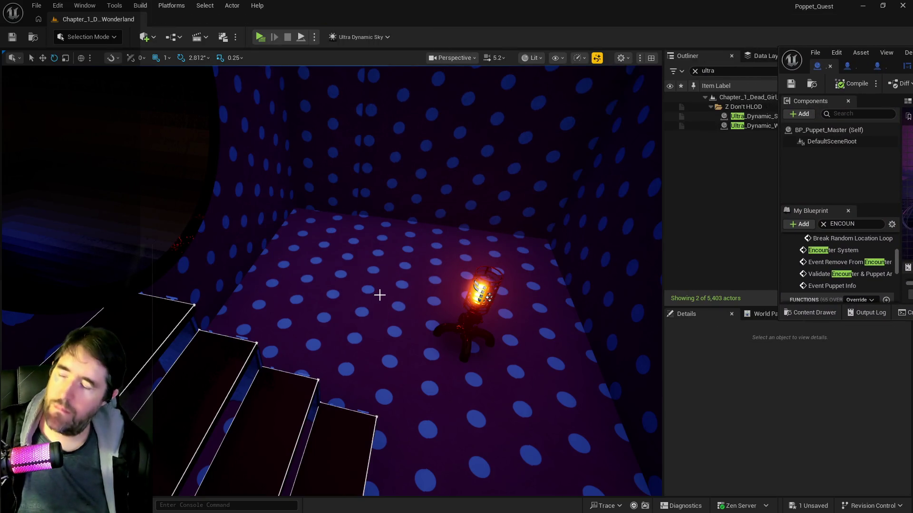
pyautogui.click(12, 37)
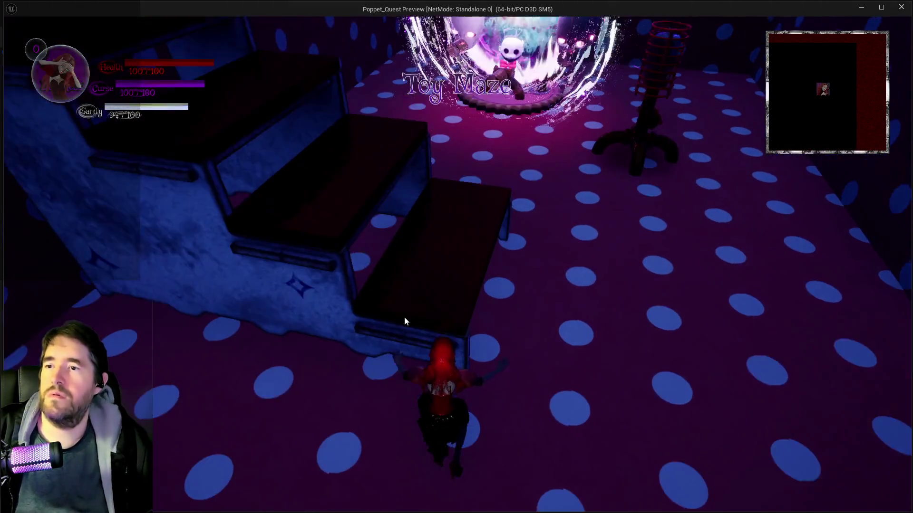
pyautogui.click(404, 318)
pyautogui.press('w')
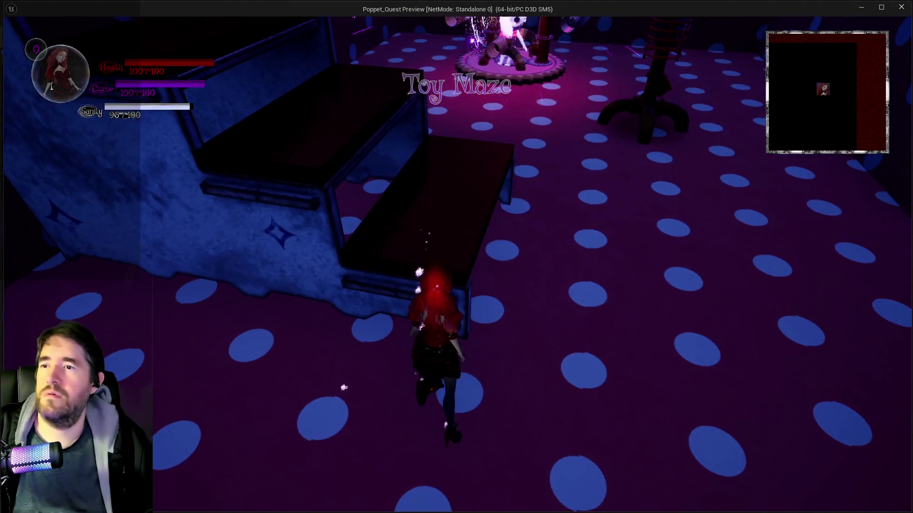
pyautogui.press('w')
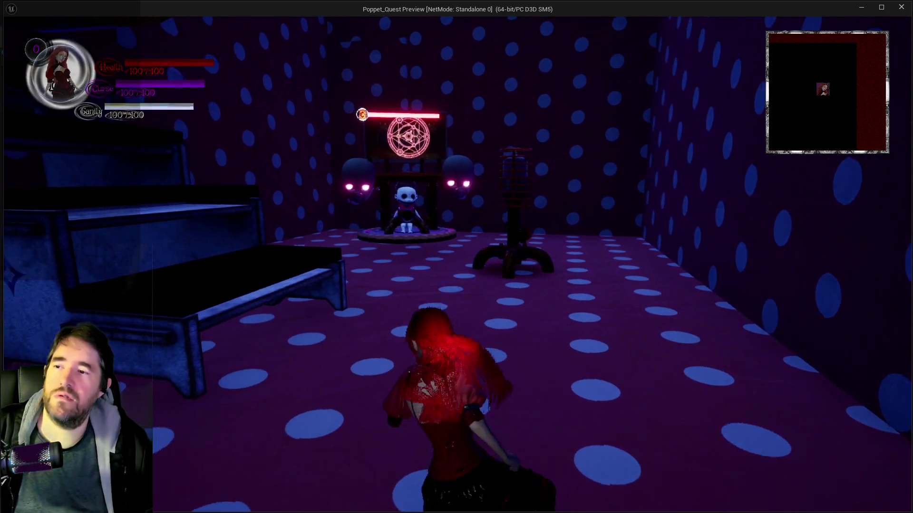
pyautogui.hotkey('alt', 'Tab')
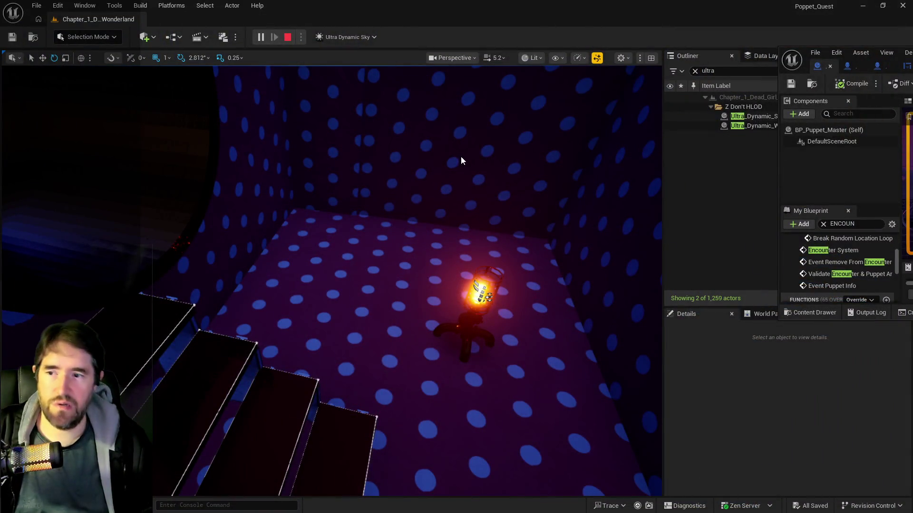
pyautogui.press('Escape')
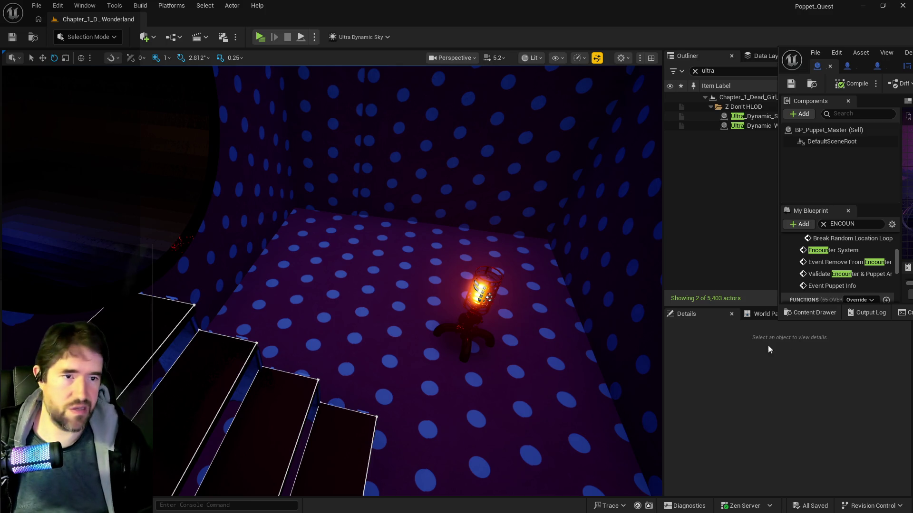
# Step: Bring the BP_Puppet_Master Blueprint editor back full-screen, then switch to the to-do list
pyautogui.moveTo(898, 52)
pyautogui.mouseDown()
pyautogui.moveTo(799, 53)
pyautogui.moveTo(368, 219)
pyautogui.mouseUp()
pyautogui.doubleClick(368, 218)
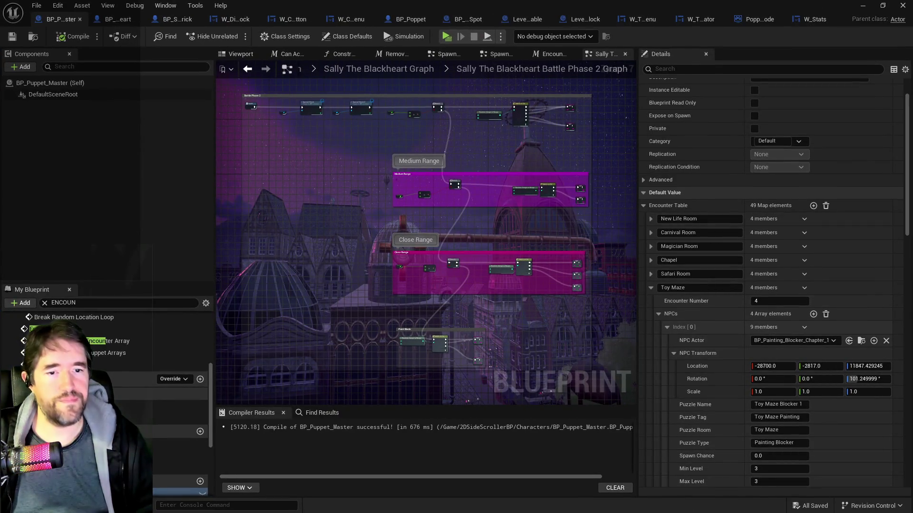
pyautogui.hotkey('alt', 'Tab')
# Step: Move the Toy Maze section under Shadowdark City in page 5's To Do list
pyautogui.scroll(2, 489, 339)
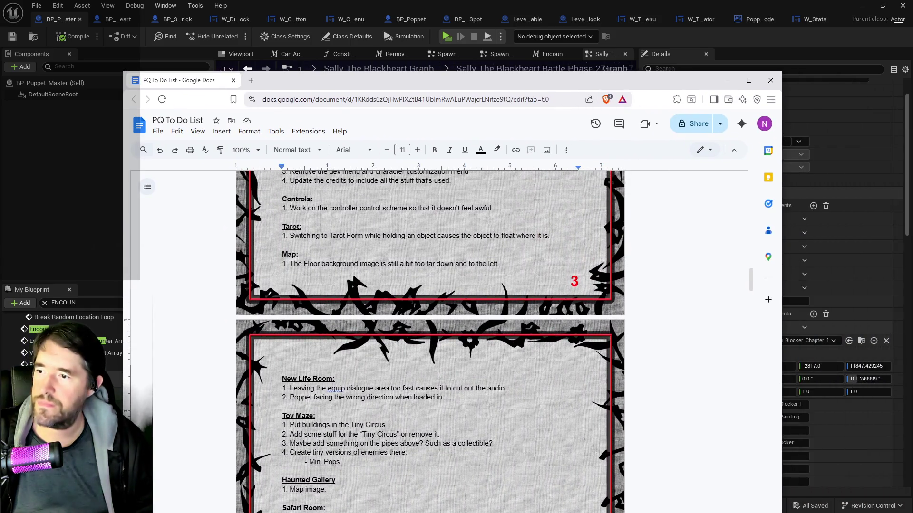
pyautogui.moveTo(358, 470)
pyautogui.mouseDown()
pyautogui.moveTo(284, 434)
pyautogui.moveTo(282, 416)
pyautogui.mouseUp()
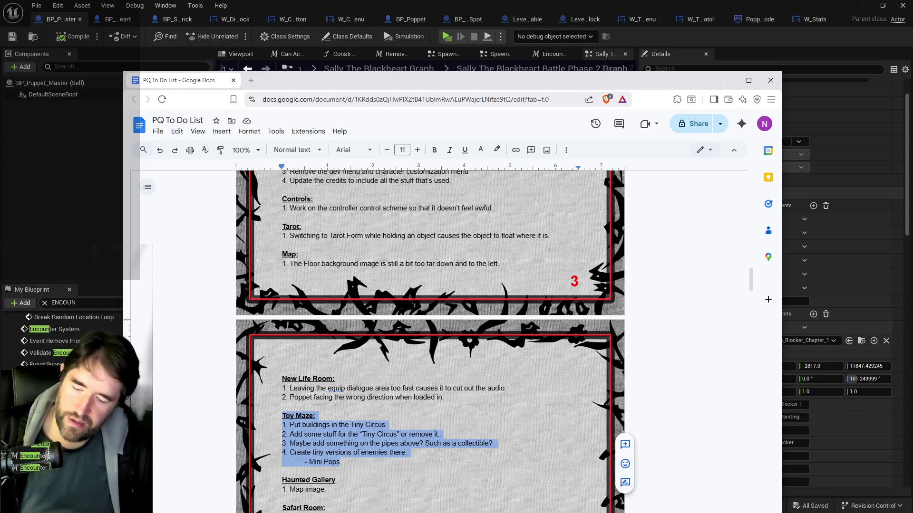
pyautogui.press('Delete')
pyautogui.scroll(-9, 327, 431)
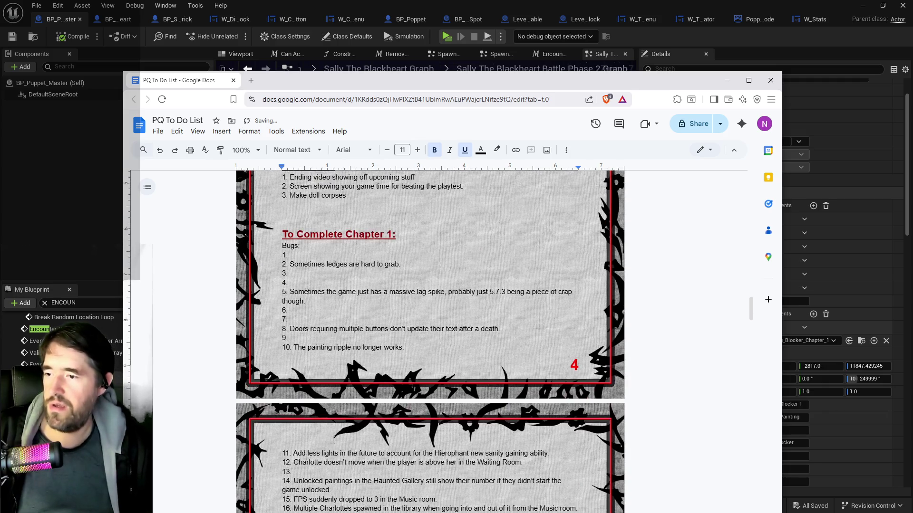
pyautogui.scroll(-8, 327, 431)
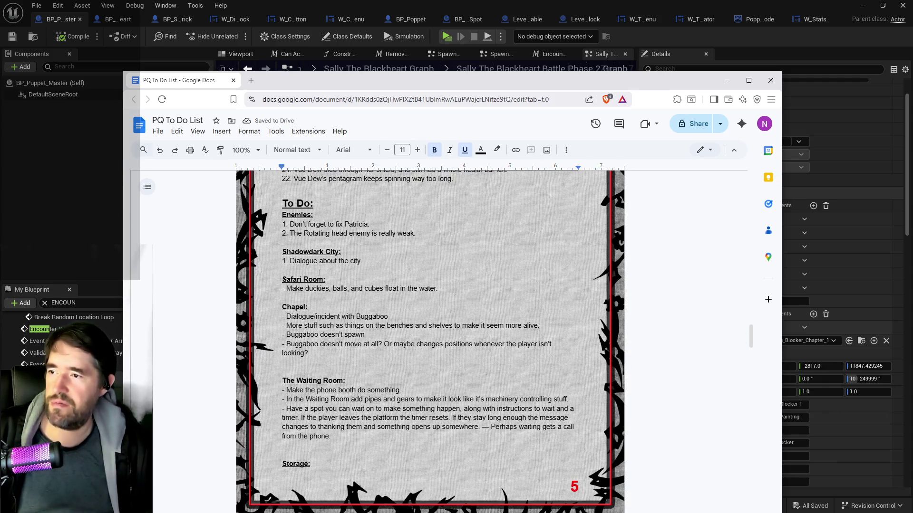
pyautogui.click(292, 270)
pyautogui.press('Return')
pyautogui.press('Return')
pyautogui.press('Return')
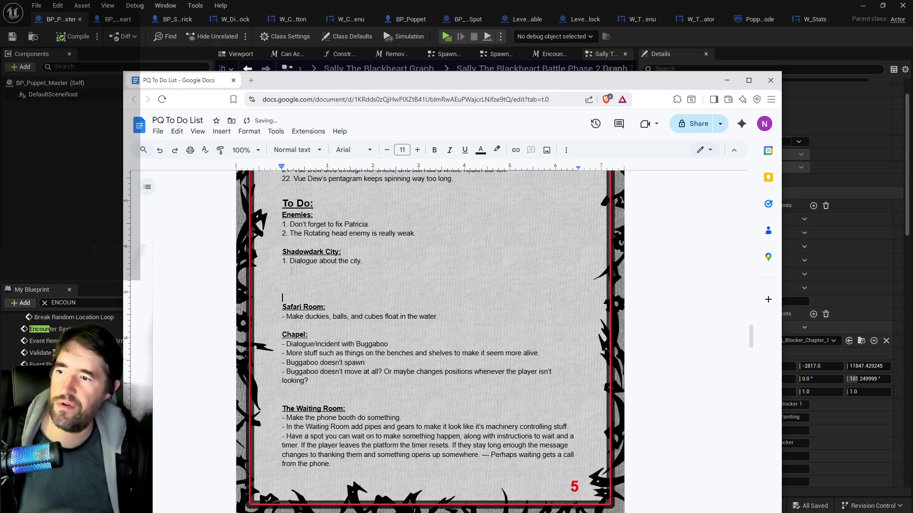
pyautogui.click(290, 282)
pyautogui.hotkey('ctrl', 'v')
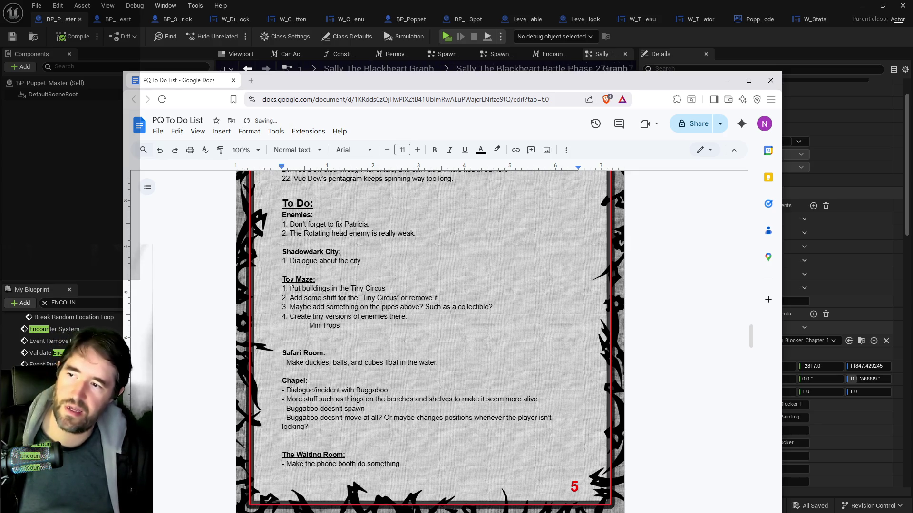
# Step: Remove the blank lines between New Life Room and Haunted Gallery
pyautogui.scroll(9, 323, 335)
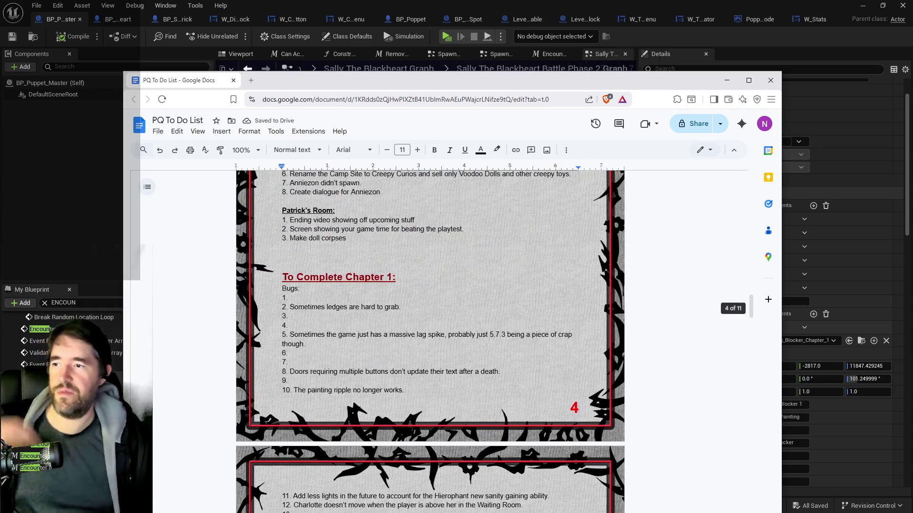
pyautogui.scroll(2, 324, 334)
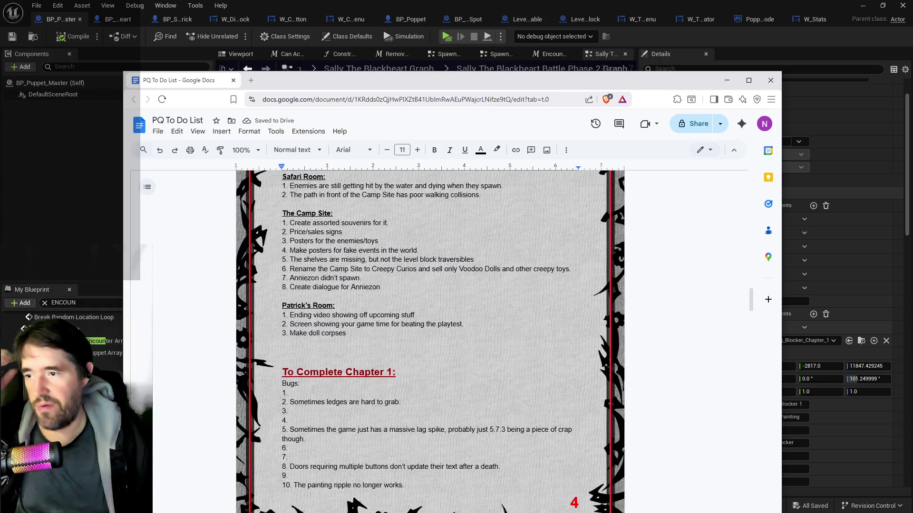
pyautogui.scroll(3, 312, 388)
pyautogui.scroll(2, 312, 389)
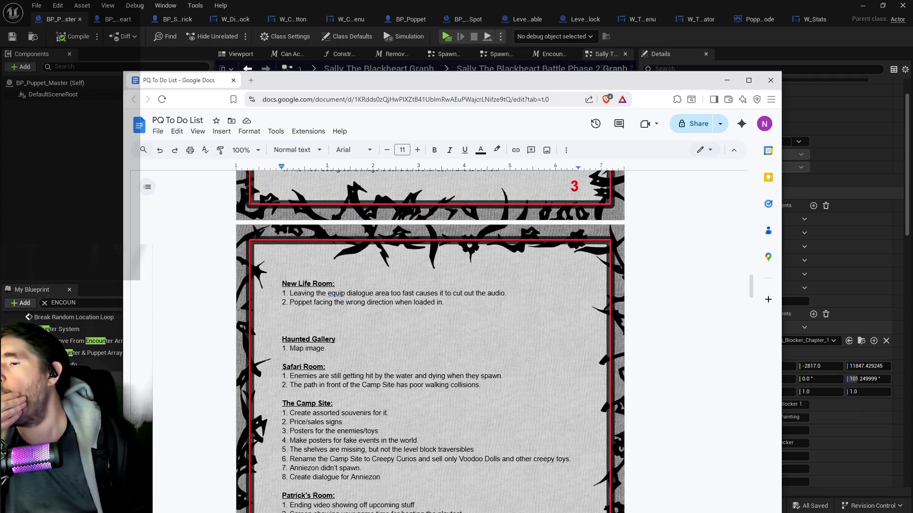
pyautogui.click(282, 323)
pyautogui.press('BackSpace')
pyautogui.press('BackSpace')
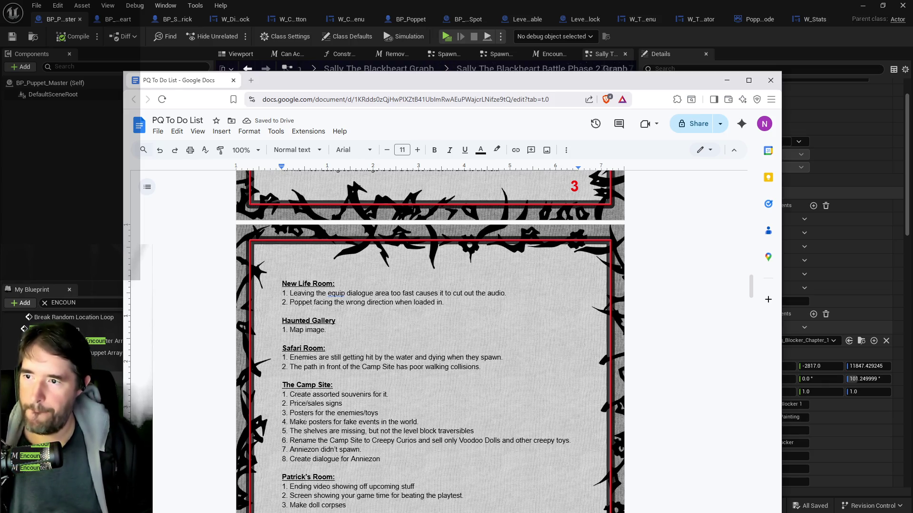
pyautogui.scroll(2, 306, 417)
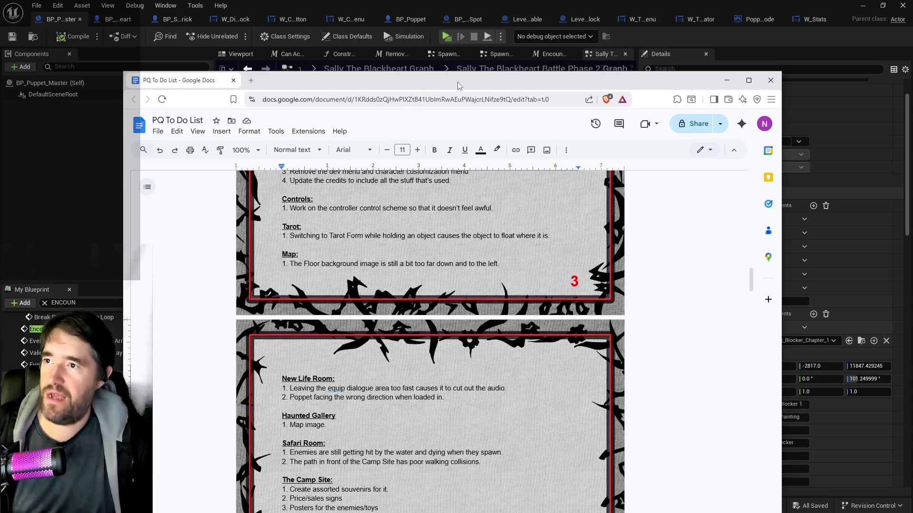
pyautogui.click(475, 69)
# Step: Reframe the polka-dot room and its lamp, then bring the PQ To Do List over the editor
pyautogui.hotkey('alt', 'Tab')
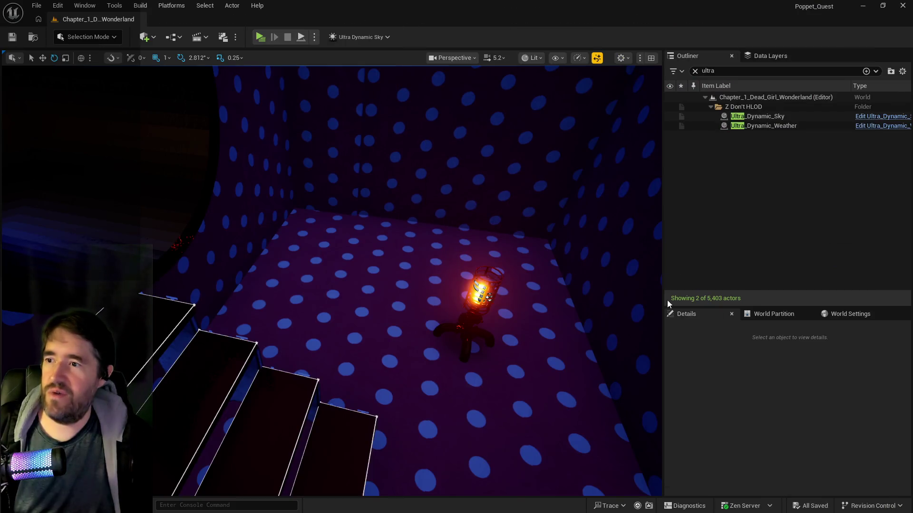
pyautogui.moveTo(489, 409); pyautogui.dragTo(489, 408)
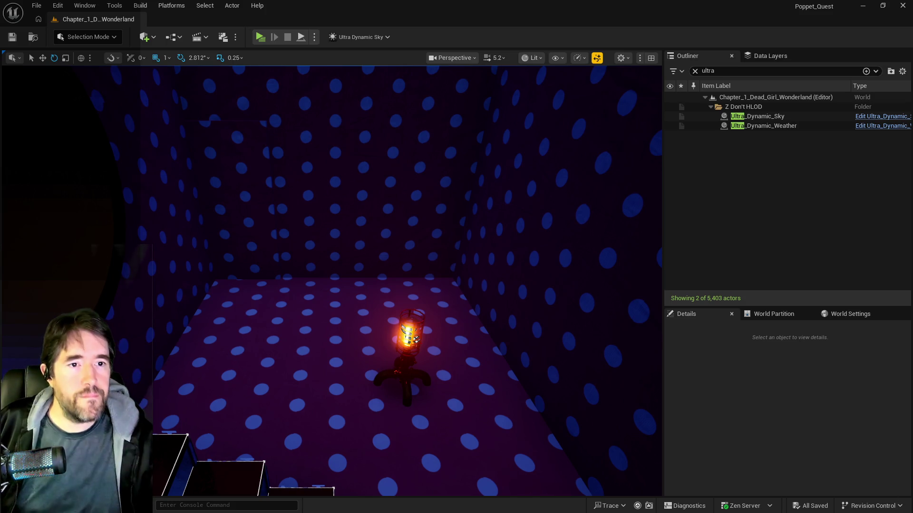
pyautogui.moveTo(912, 66); pyautogui.dragTo(702, 75)
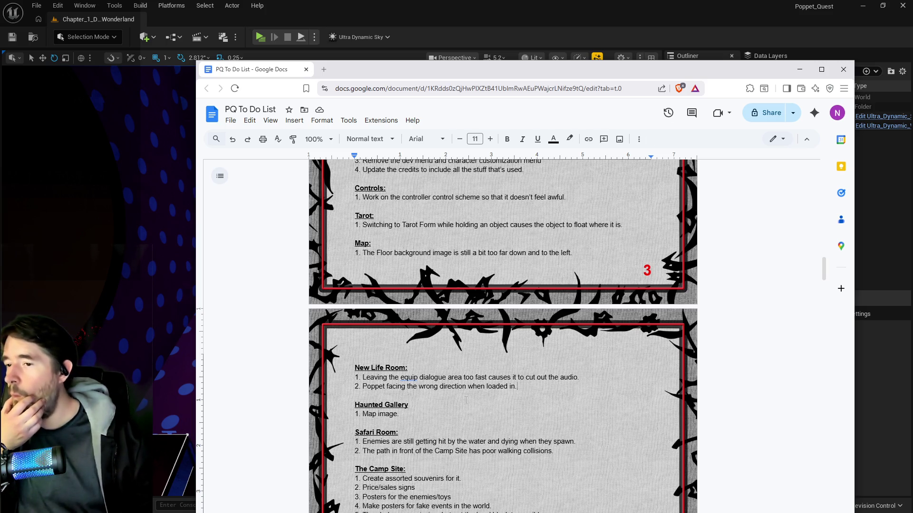
# Step: Leave the to-do list, fly Unreal's camera to the safari pool and select the Safari Deep Pool volume
pyautogui.scroll(-2, 466, 400)
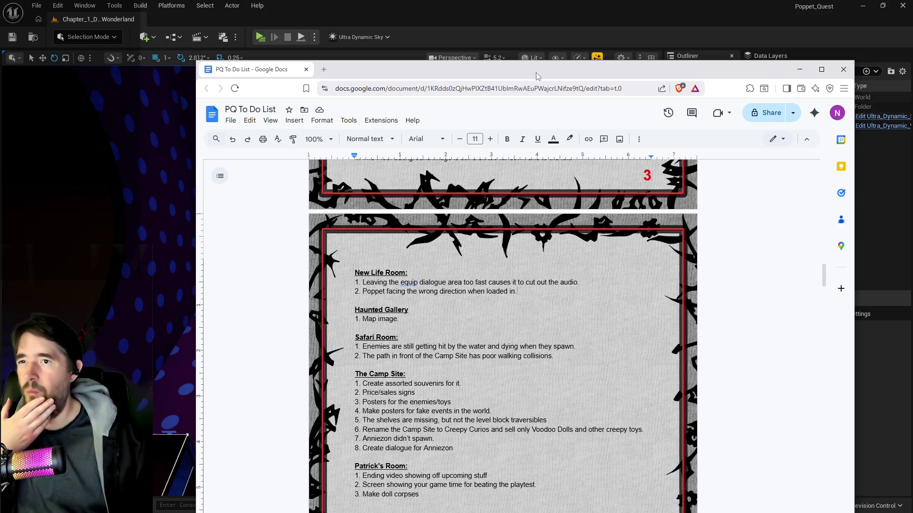
pyautogui.hotkey('alt', 'Tab')
pyautogui.moveTo(470, 311)
pyautogui.mouseDown()
pyautogui.moveTo(447, 300)
pyautogui.moveTo(470, 309)
pyautogui.moveTo(447, 299)
pyautogui.moveTo(316, 380)
pyautogui.moveTo(373, 369)
pyautogui.mouseUp()
pyautogui.click(314, 384)
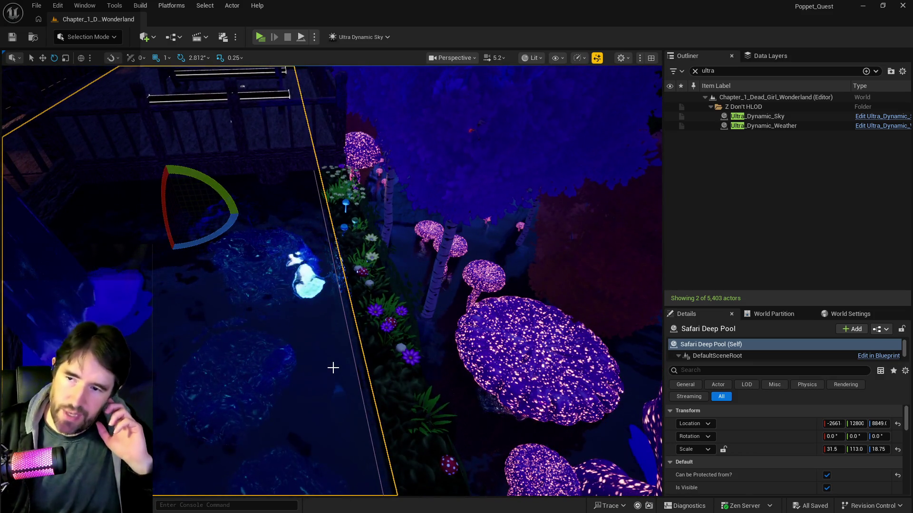
# Step: Fly the camera over the pool's wooden deck, then return to the BP_Puppet_Master Blueprint editor
pyautogui.moveTo(359, 369); pyautogui.dragTo(285, 353)
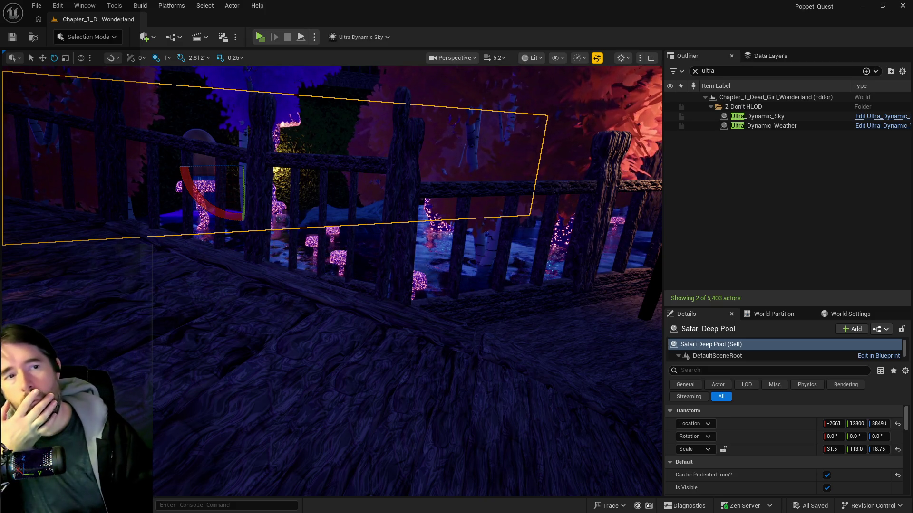
pyautogui.hotkey('alt', 'Tab')
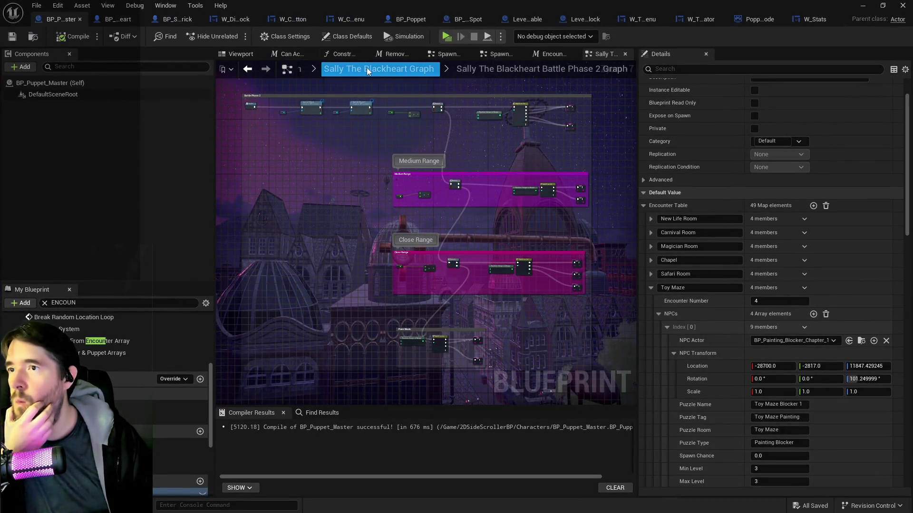
# Step: Inspect the Encounter Delays Macro and Remove Puppet Check graphs, including the Destroy Actor and Remove nodes
pyautogui.click(568, 55)
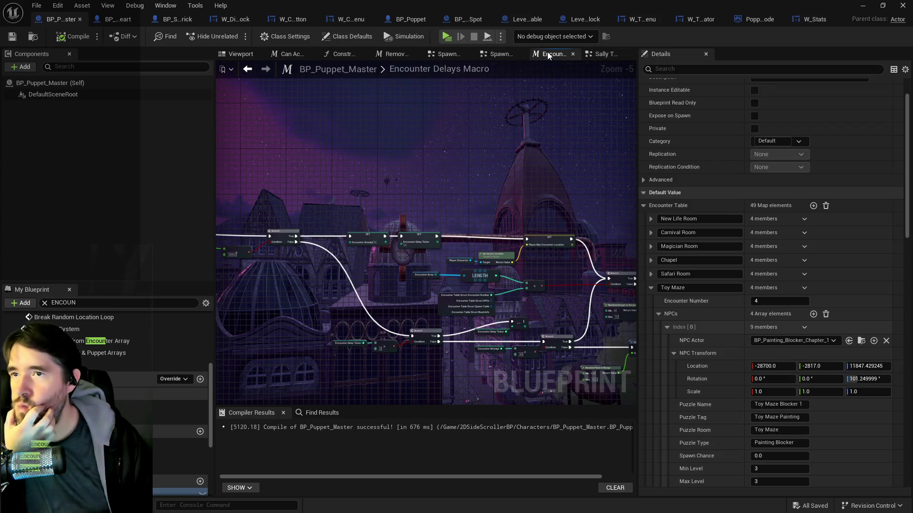
pyautogui.hotkey('ctrl', 'w')
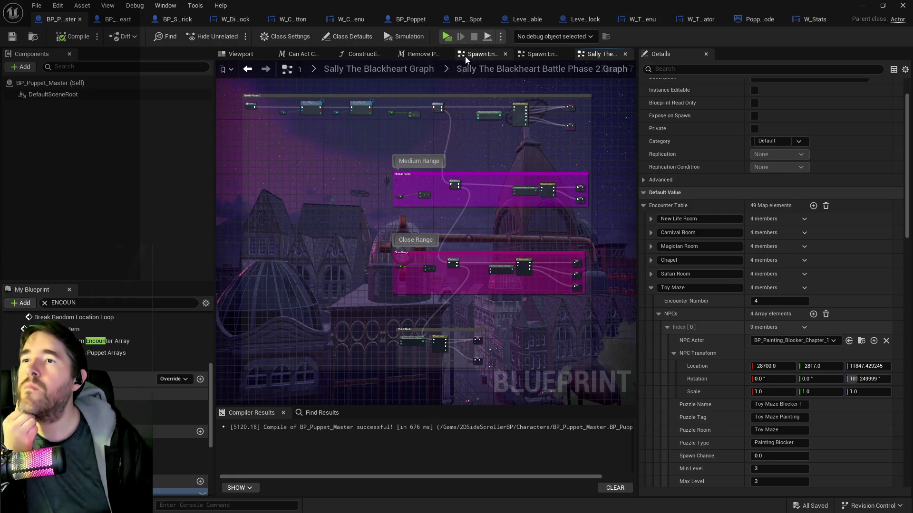
pyautogui.click(416, 56)
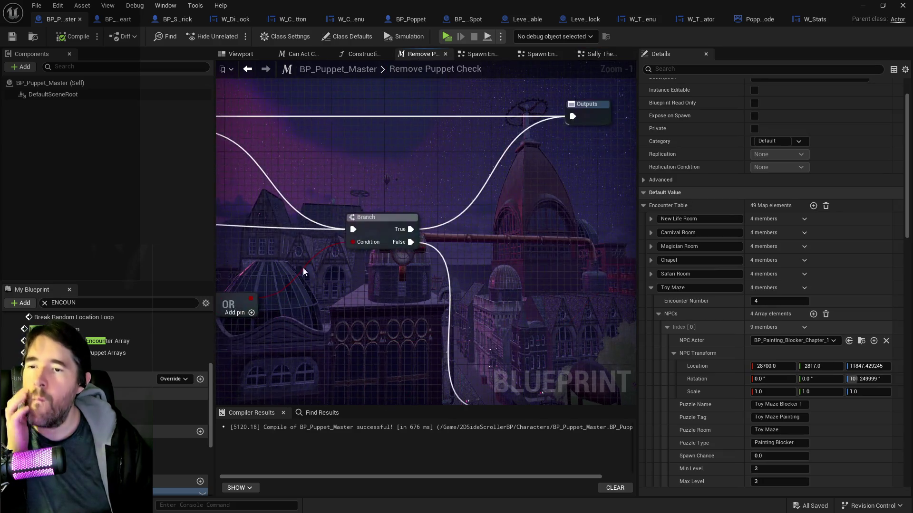
pyautogui.scroll(-4, 305, 271)
pyautogui.scroll(2, 249, 253)
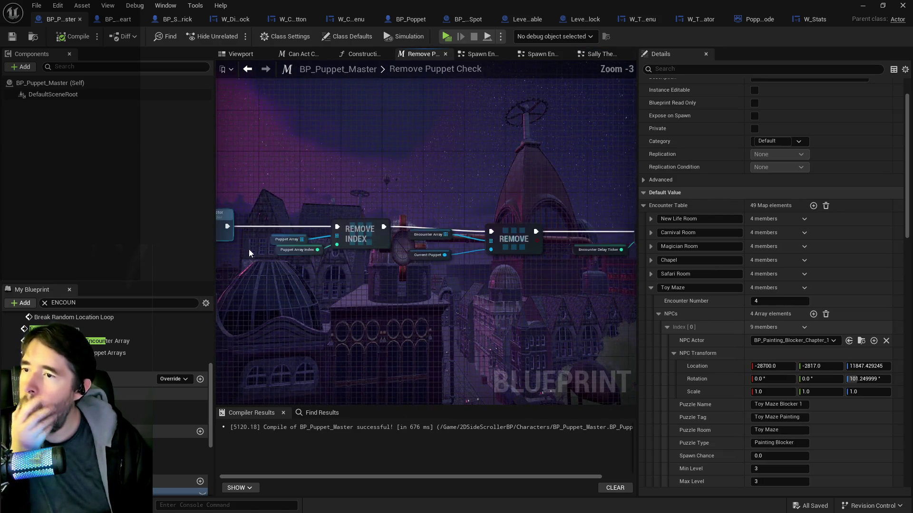
pyautogui.moveTo(249, 253); pyautogui.dragTo(545, 262)
pyautogui.moveTo(397, 275); pyautogui.dragTo(210, 268)
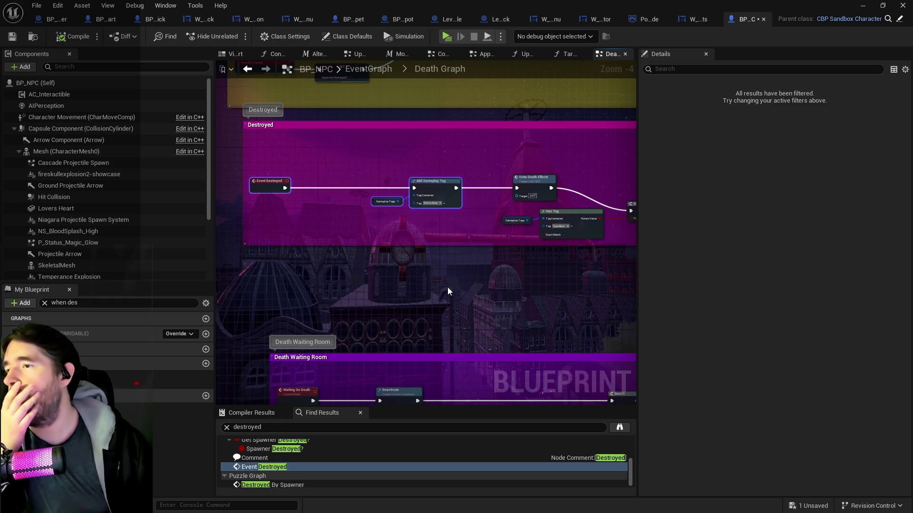
pyautogui.scroll(-2, 384, 248)
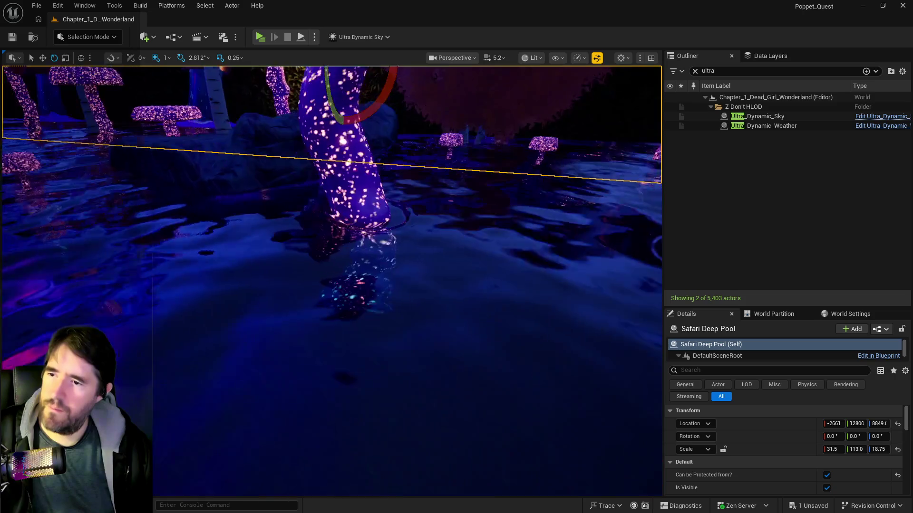
# Step: Select Pool Kill Plane4, clear the Outliner search and open its BP_Kill_Cube Blueprint with Ctrl+E
pyautogui.click(261, 326)
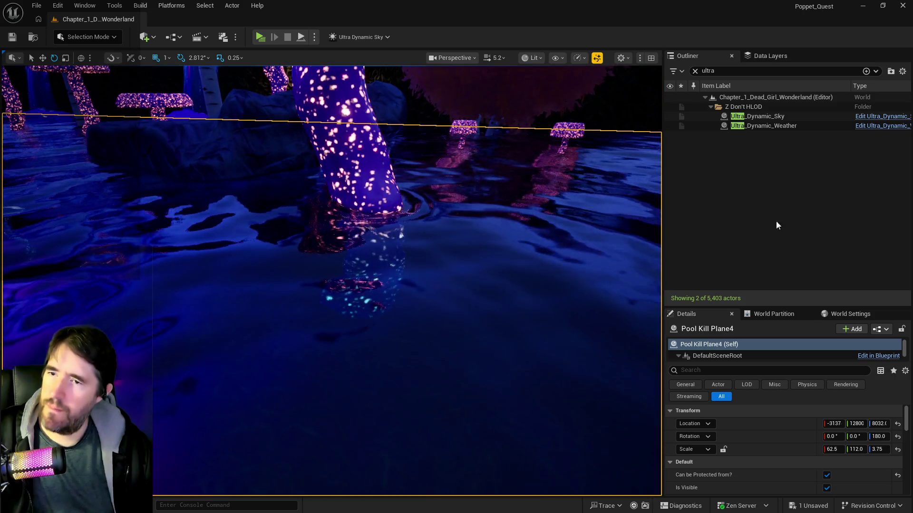
pyautogui.click(694, 71)
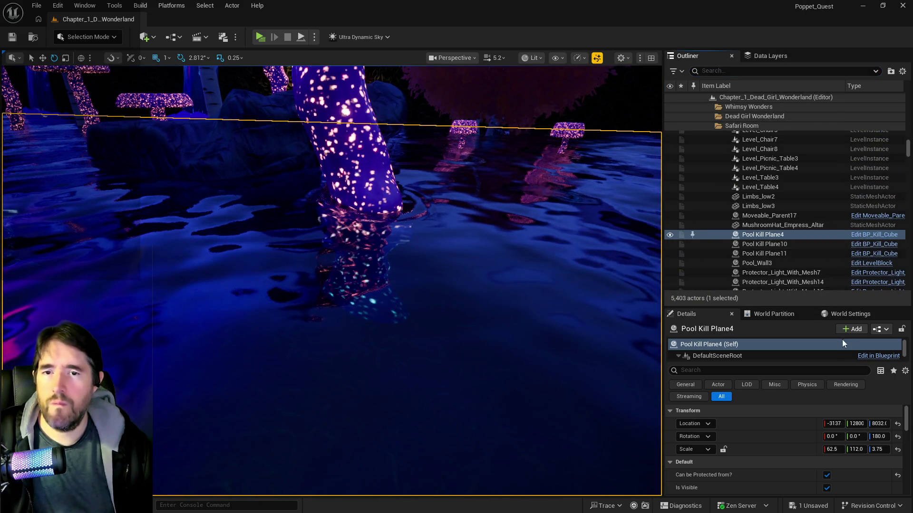
pyautogui.hotkey('ctrl', 'e')
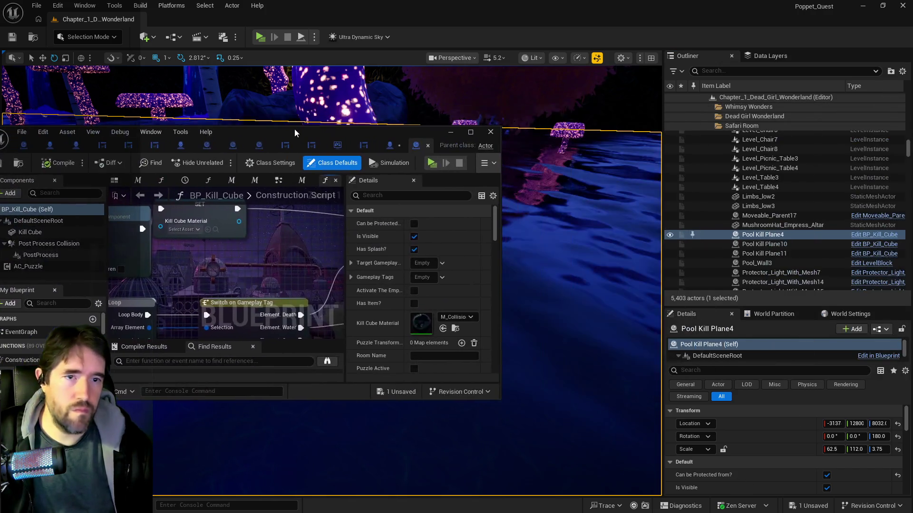
pyautogui.scroll(-3, 435, 347)
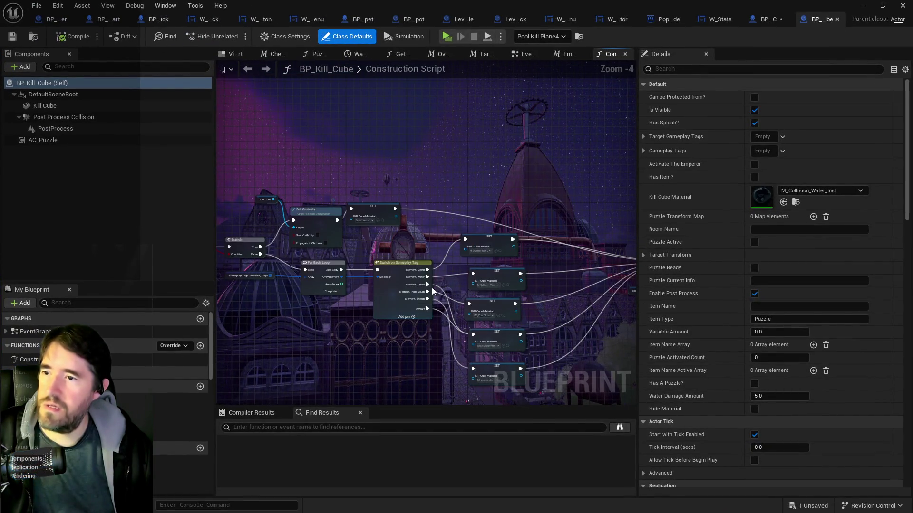
# Step: Pan BP_Kill_Cube's EventGraph to the Kill Cube Begin Overlap logic with its Has Tag and Branch nodes
pyautogui.click(526, 55)
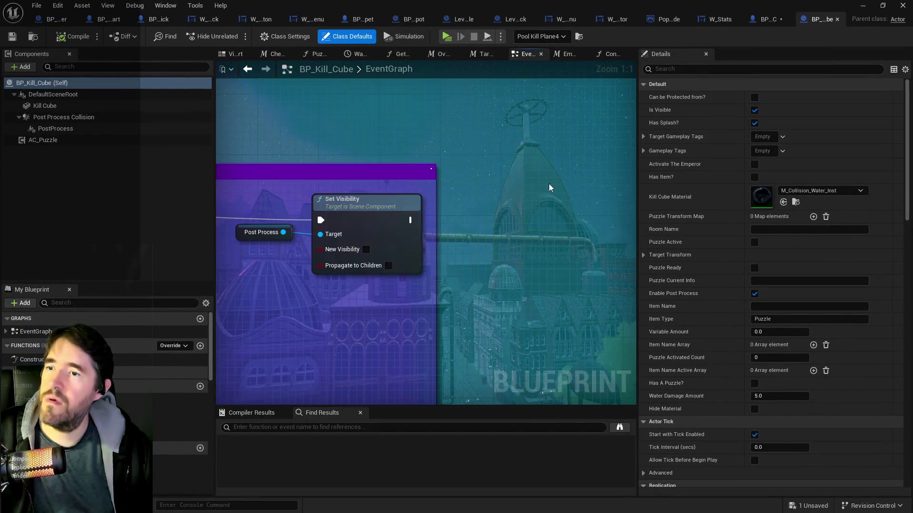
pyautogui.scroll(-5, 469, 343)
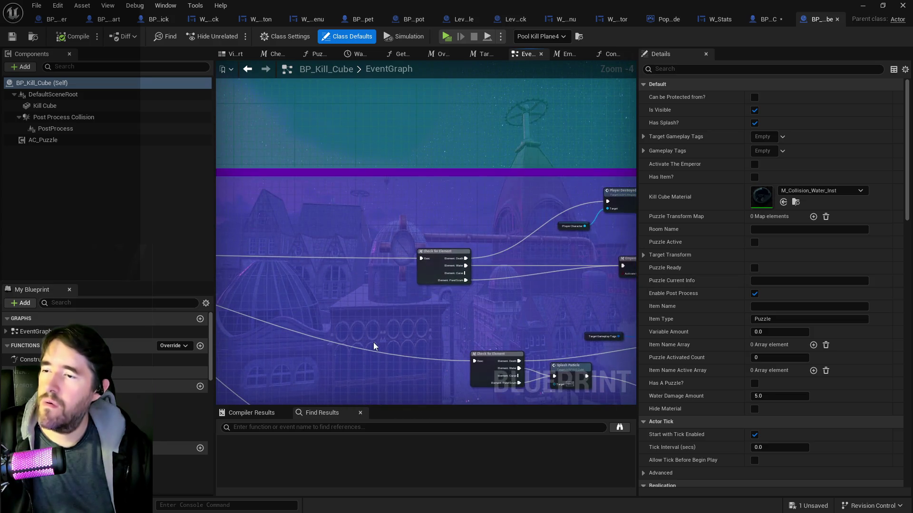
pyautogui.moveTo(428, 308); pyautogui.dragTo(233, 294)
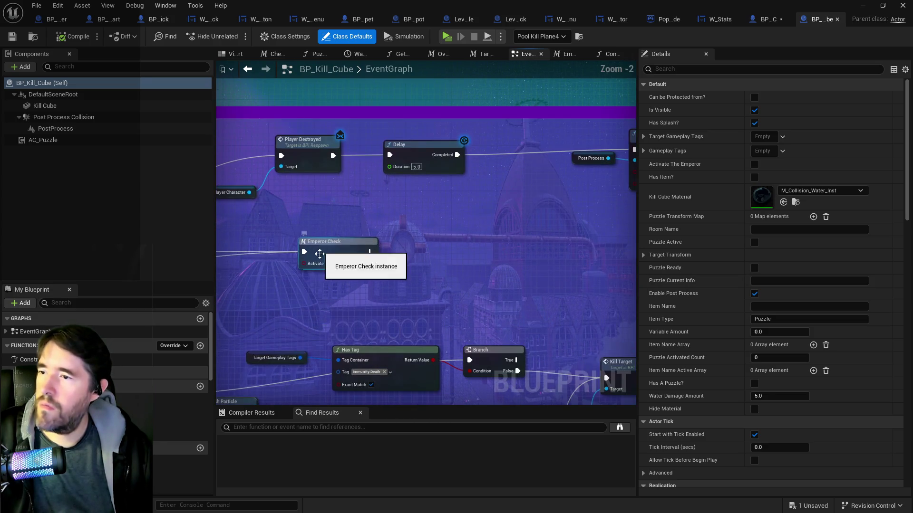
pyautogui.scroll(2, 324, 321)
pyautogui.moveTo(324, 320); pyautogui.dragTo(509, 269)
pyautogui.moveTo(384, 302)
pyautogui.mouseDown()
pyautogui.moveTo(407, 279)
pyautogui.moveTo(454, 265)
pyautogui.mouseUp()
pyautogui.scroll(-4, 508, 252)
pyautogui.scroll(2, 509, 251)
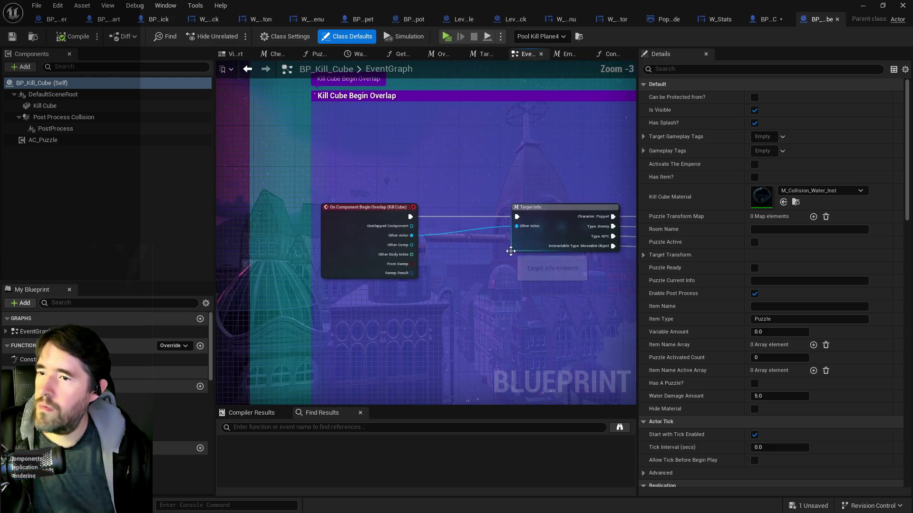
pyautogui.scroll(2, 428, 305)
pyautogui.scroll(3, 404, 301)
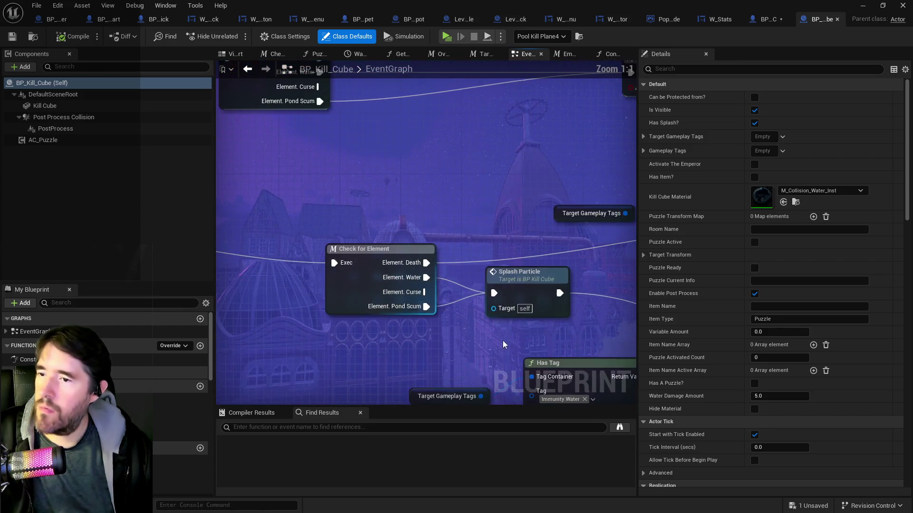
pyautogui.moveTo(502, 340); pyautogui.dragTo(253, 307)
pyautogui.moveTo(465, 322)
pyautogui.mouseDown()
pyautogui.moveTo(324, 273)
pyautogui.moveTo(359, 266)
pyautogui.moveTo(353, 261)
pyautogui.mouseUp()
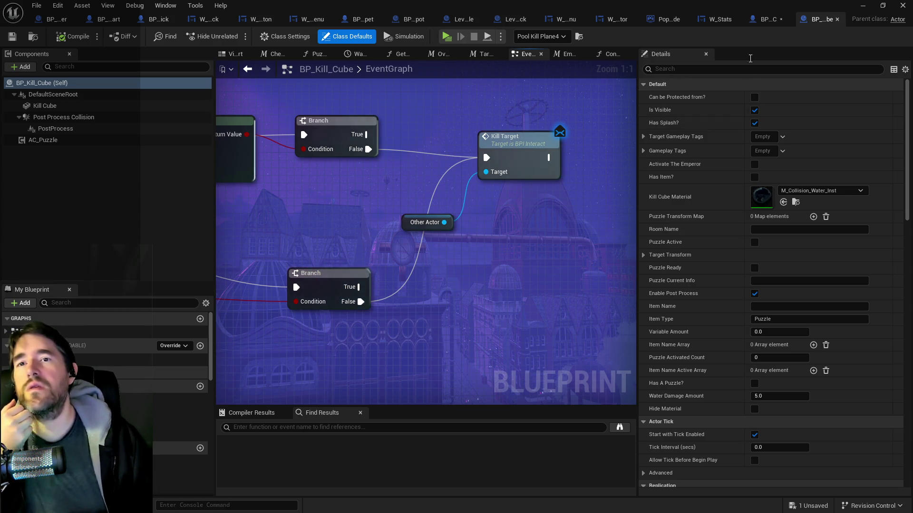
# Step: Find Event Kill Target in BP_NPC's Death Graph, then return to BP_Kill_Cube
pyautogui.click(767, 22)
pyautogui.write('kill target')
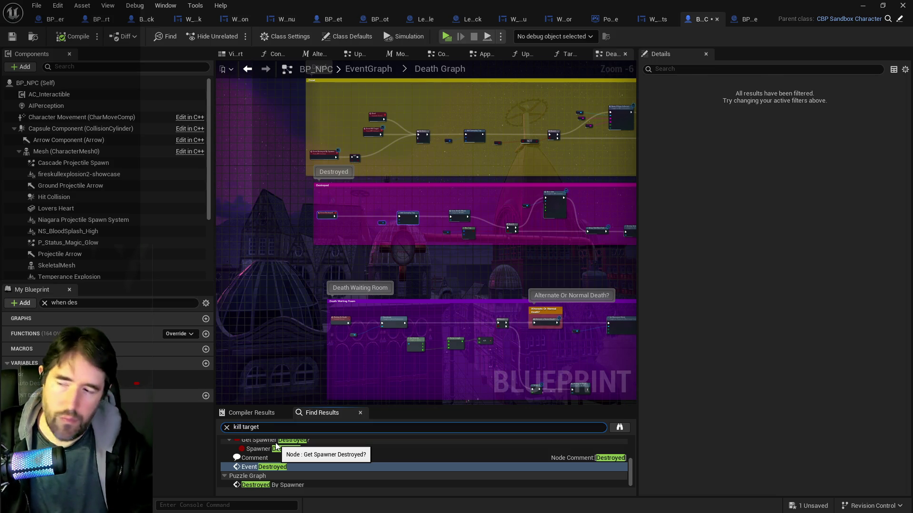
pyautogui.press('Return')
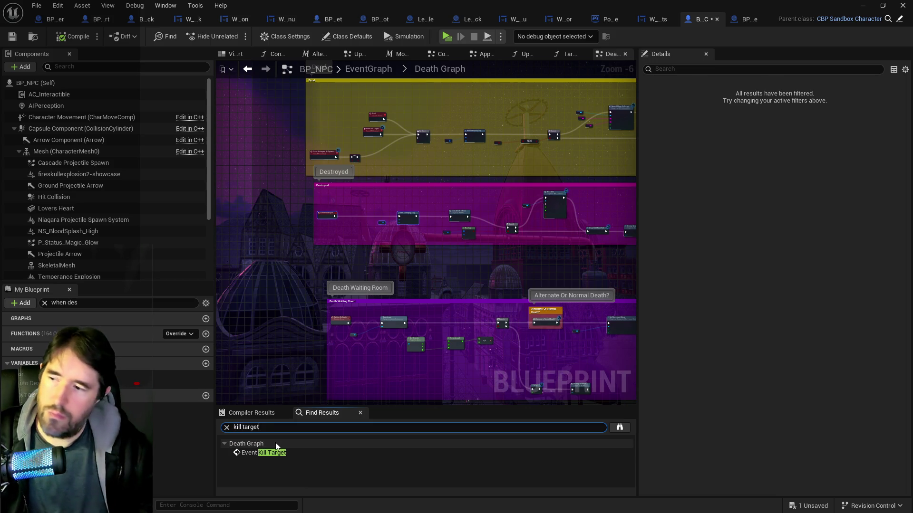
pyautogui.click(276, 453)
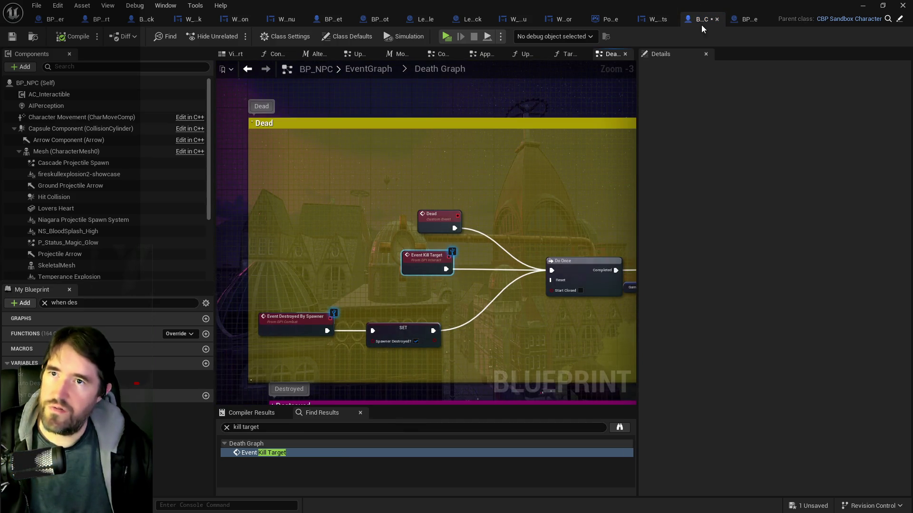
pyautogui.click(747, 20)
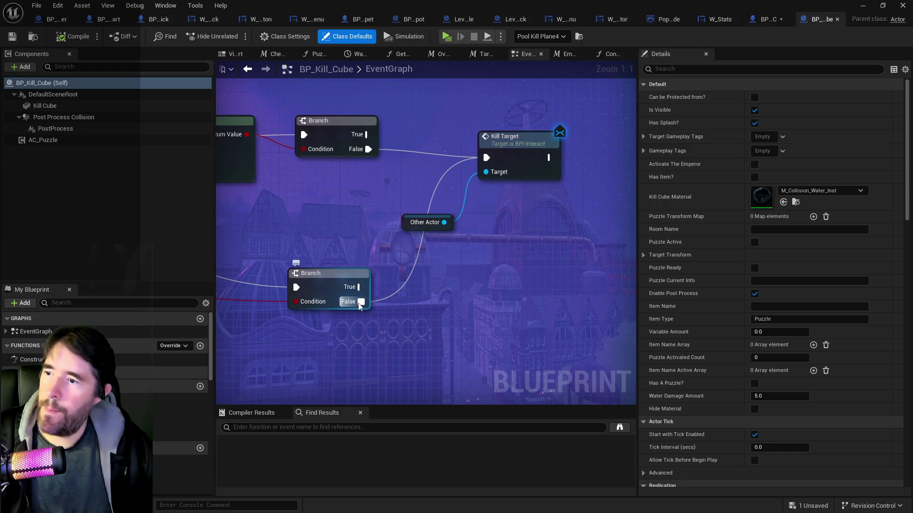
# Step: Add Destroy Actor on Other Actor, wire both Branch False outputs to it, and delete Kill Target
pyautogui.moveTo(444, 222); pyautogui.dragTo(550, 211)
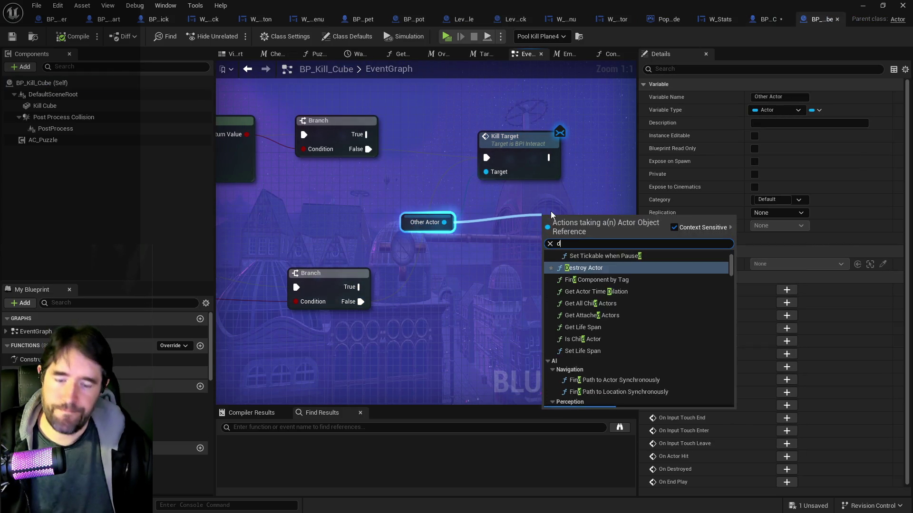
pyautogui.write('destroy actor')
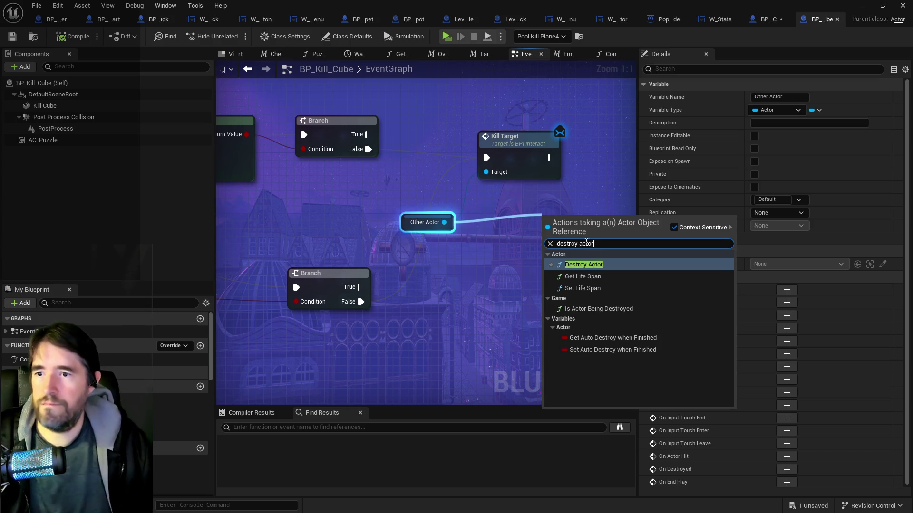
pyautogui.click(586, 265)
pyautogui.moveTo(368, 149); pyautogui.dragTo(546, 242)
pyautogui.moveTo(360, 301)
pyautogui.mouseDown()
pyautogui.moveTo(480, 273)
pyautogui.moveTo(547, 241)
pyautogui.mouseUp()
pyautogui.click(515, 152)
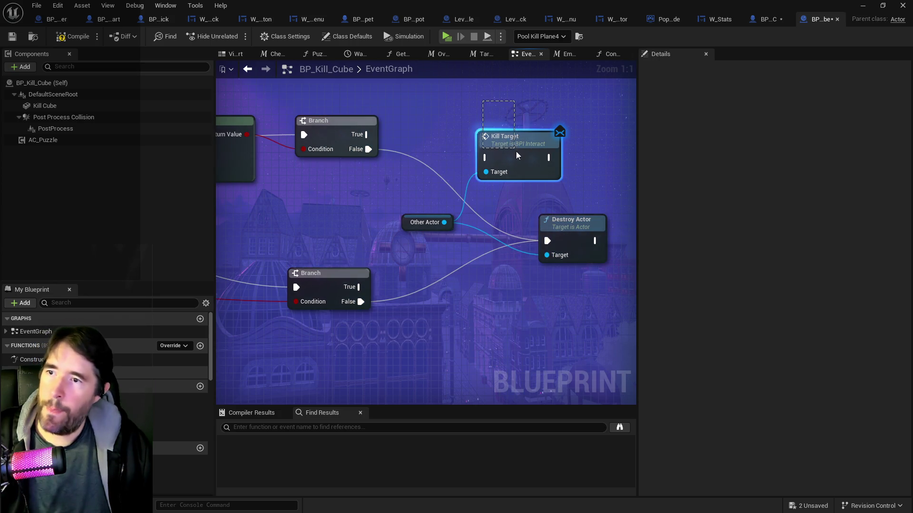
pyautogui.press('Delete')
# Step: Tidy Destroy Actor and Other Actor into place beside the Branch nodes and save BP_Kill_Cube
pyautogui.moveTo(571, 219); pyautogui.dragTo(552, 136)
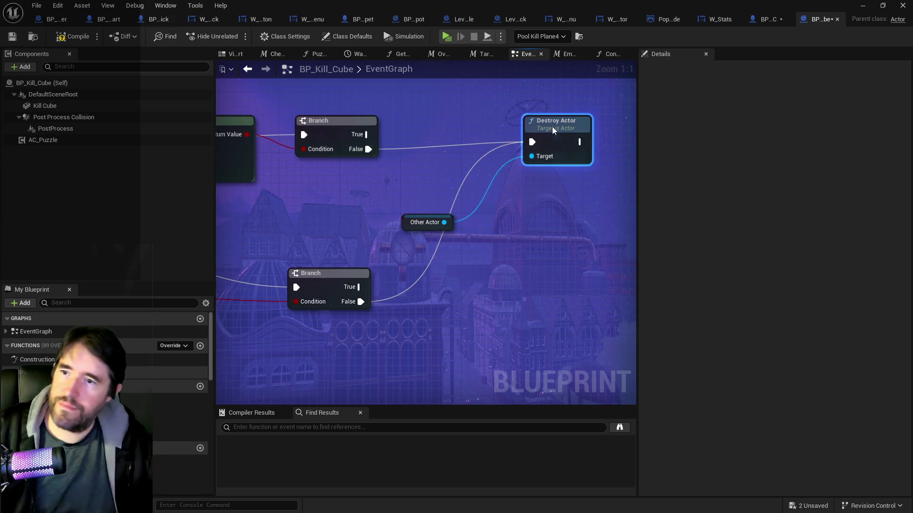
pyautogui.moveTo(402, 219); pyautogui.dragTo(448, 194)
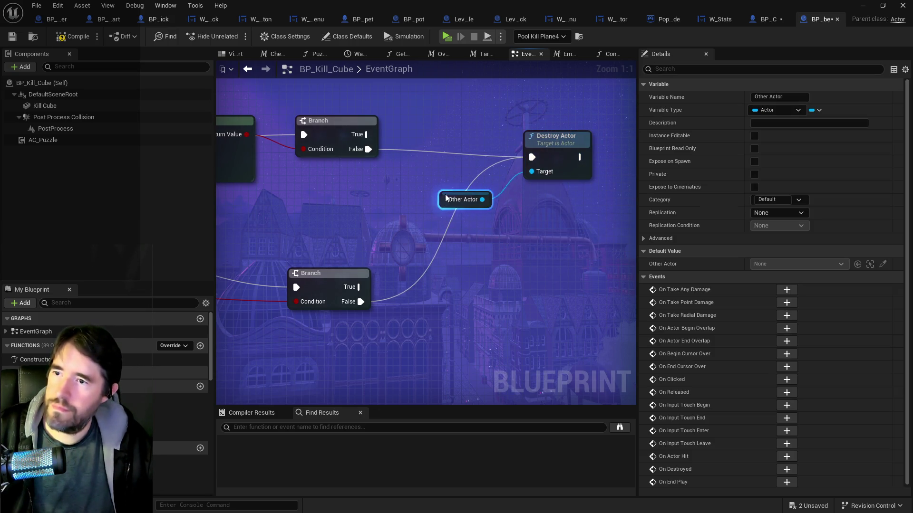
pyautogui.moveTo(552, 148); pyautogui.dragTo(560, 141)
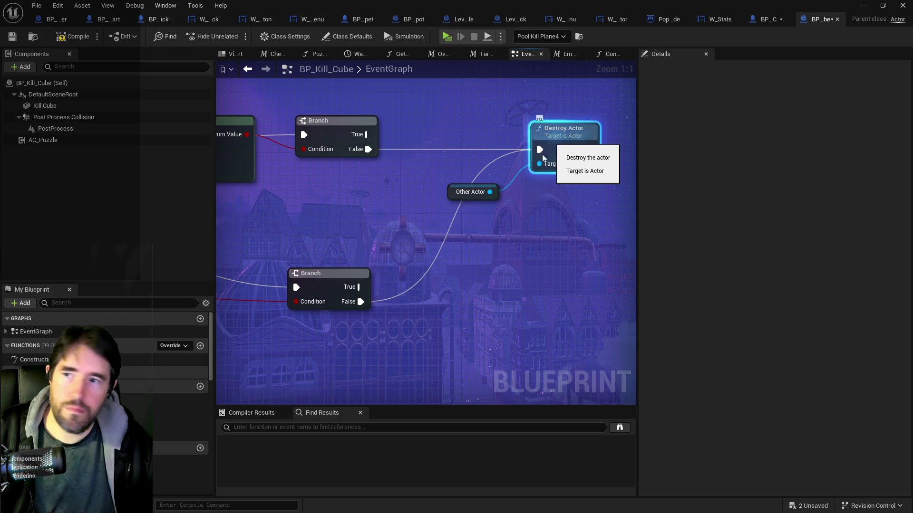
pyautogui.click(464, 247)
pyautogui.scroll(-3, 465, 247)
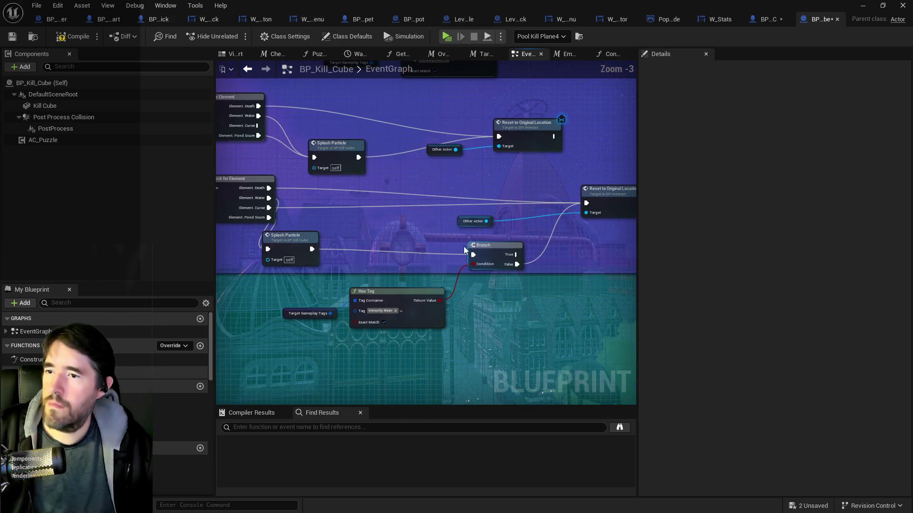
pyautogui.scroll(-5, 464, 249)
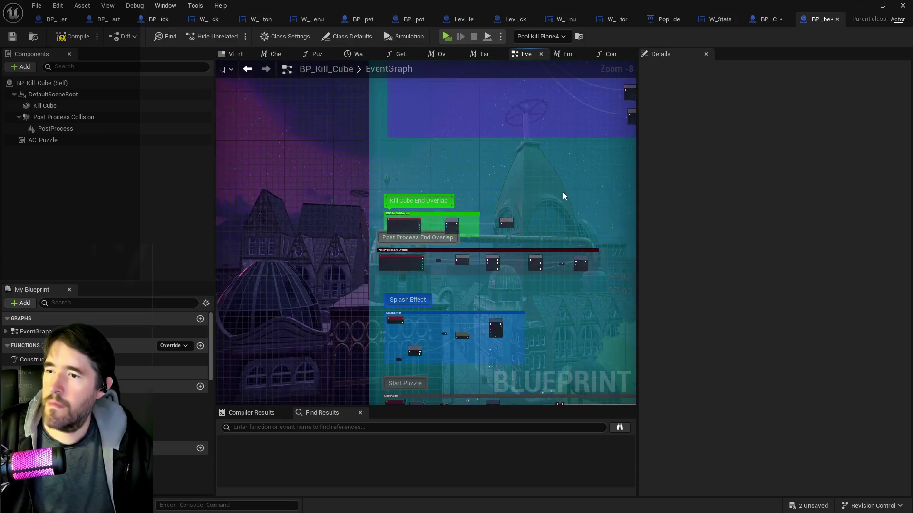
pyautogui.scroll(3, 381, 291)
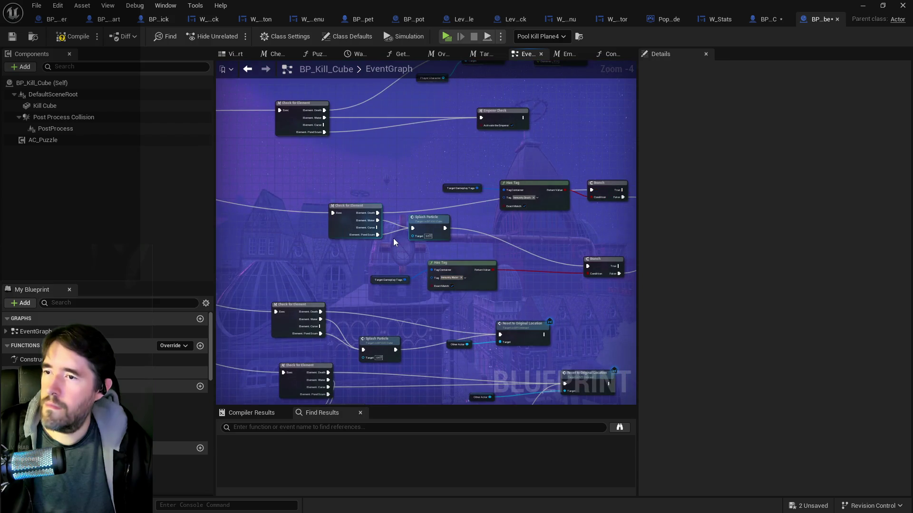
pyautogui.scroll(3, 393, 242)
pyautogui.moveTo(520, 261)
pyautogui.mouseDown()
pyautogui.moveTo(356, 241)
pyautogui.moveTo(226, 253)
pyautogui.moveTo(526, 261)
pyautogui.moveTo(393, 256)
pyautogui.moveTo(419, 265)
pyautogui.moveTo(253, 241)
pyautogui.mouseUp()
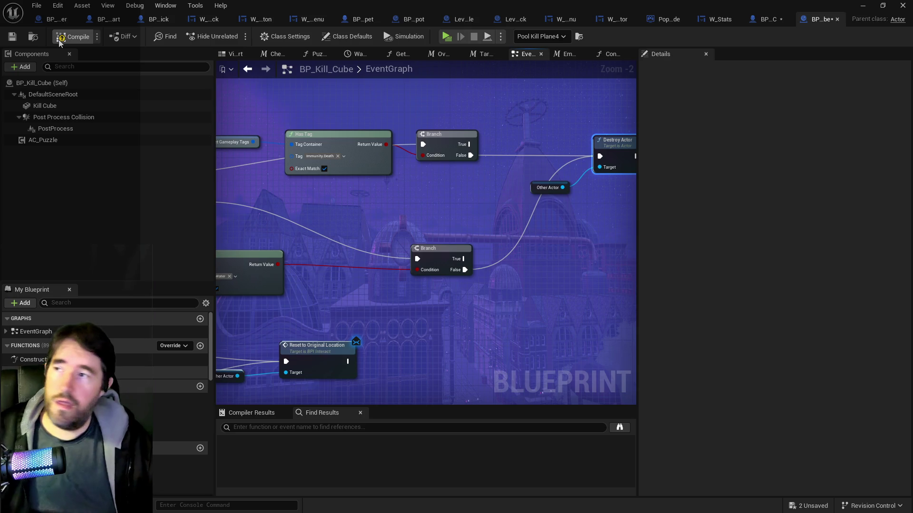
pyautogui.click(13, 36)
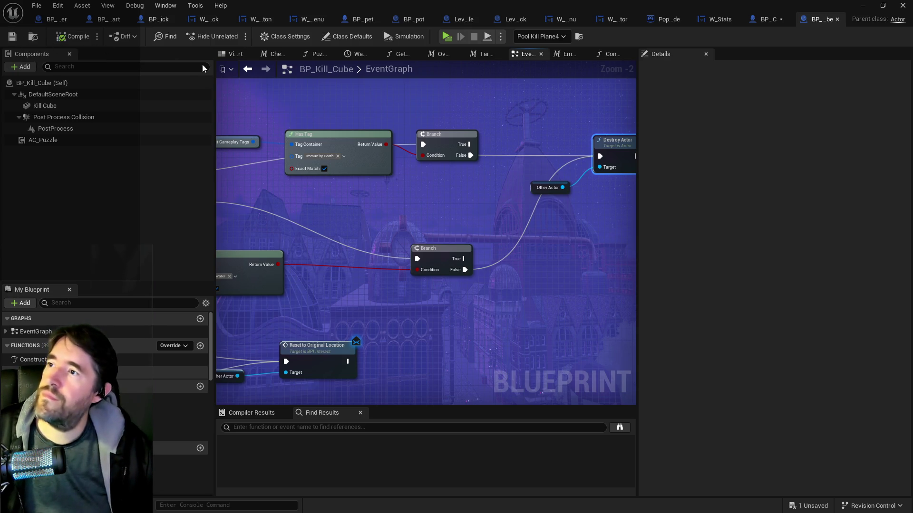
# Step: Save BP_Kill_Cube and inspect the Emperor Check and Check for Element graphs
pyautogui.click(235, 55)
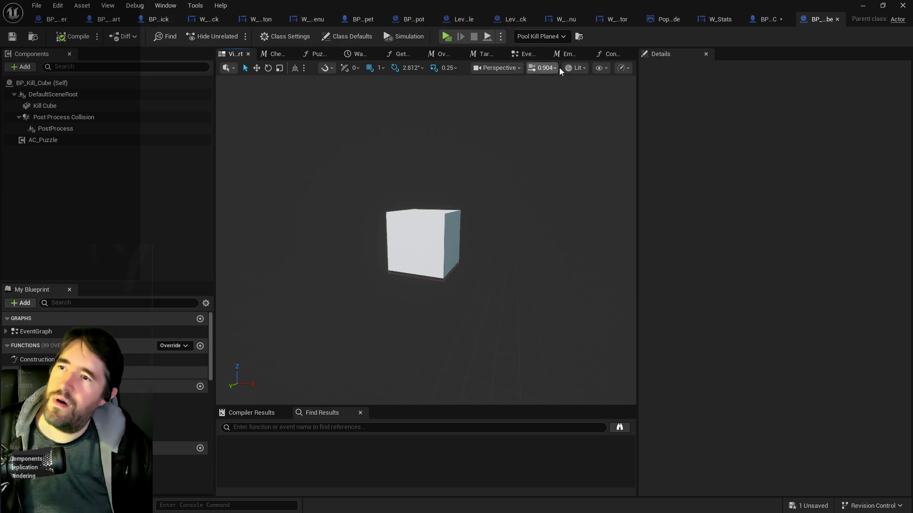
pyautogui.click(560, 56)
pyautogui.click(525, 54)
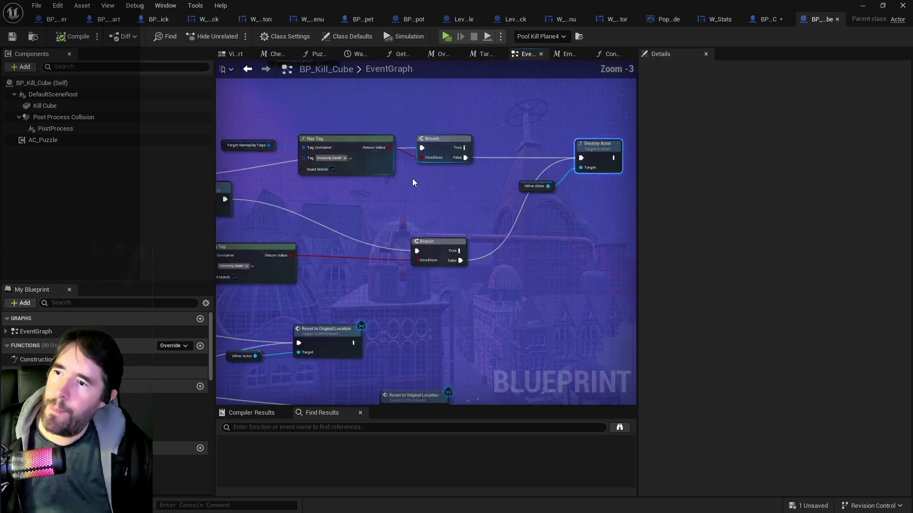
pyautogui.scroll(-5, 412, 178)
pyautogui.scroll(8, 517, 261)
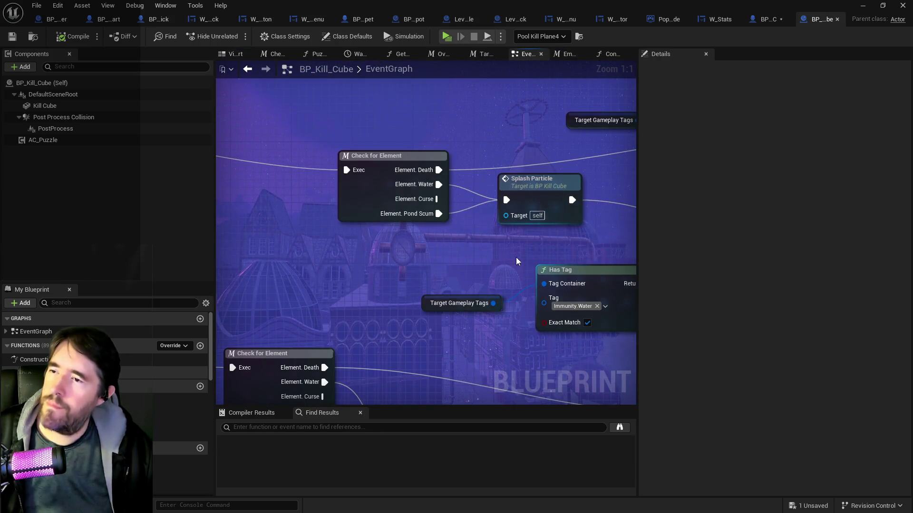
pyautogui.doubleClick(367, 197)
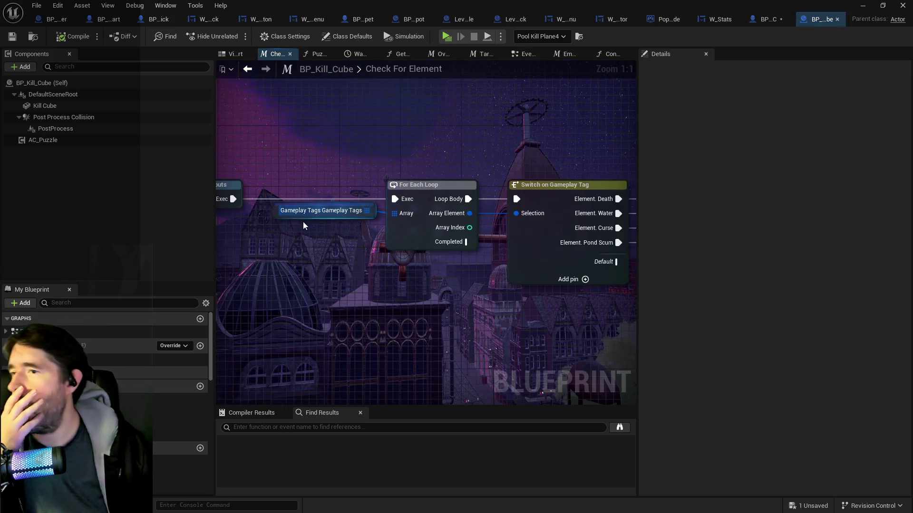
pyautogui.scroll(-2, 299, 197)
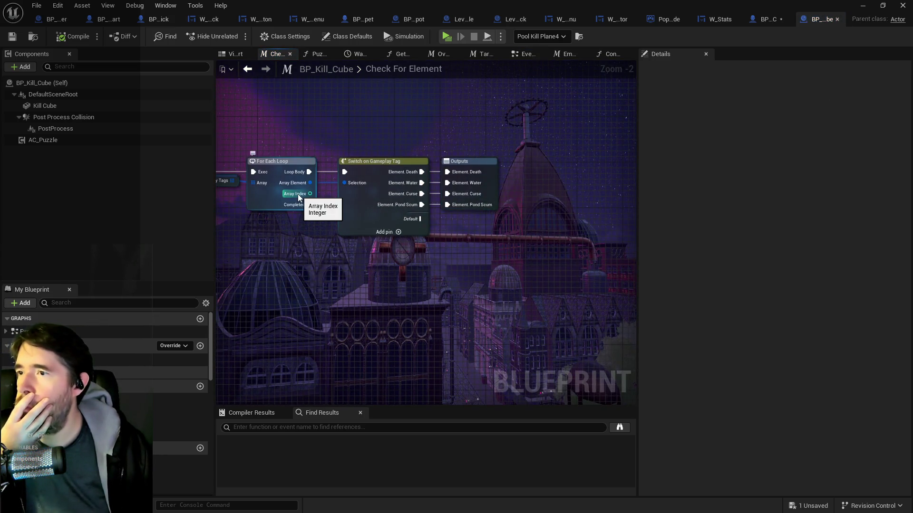
pyautogui.moveTo(298, 197); pyautogui.dragTo(403, 190)
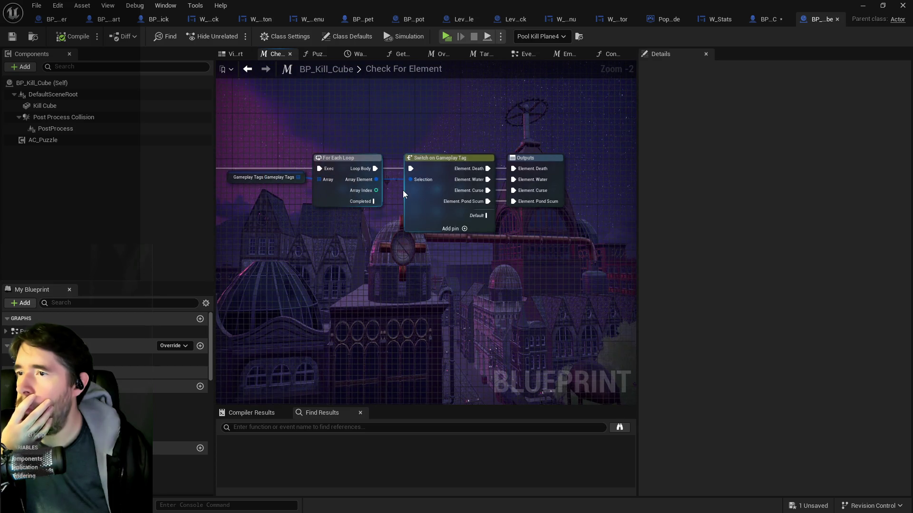
# Step: Open the Target Info macro graph and view its tag switch and capsule check nodes
pyautogui.click(570, 57)
pyautogui.click(520, 54)
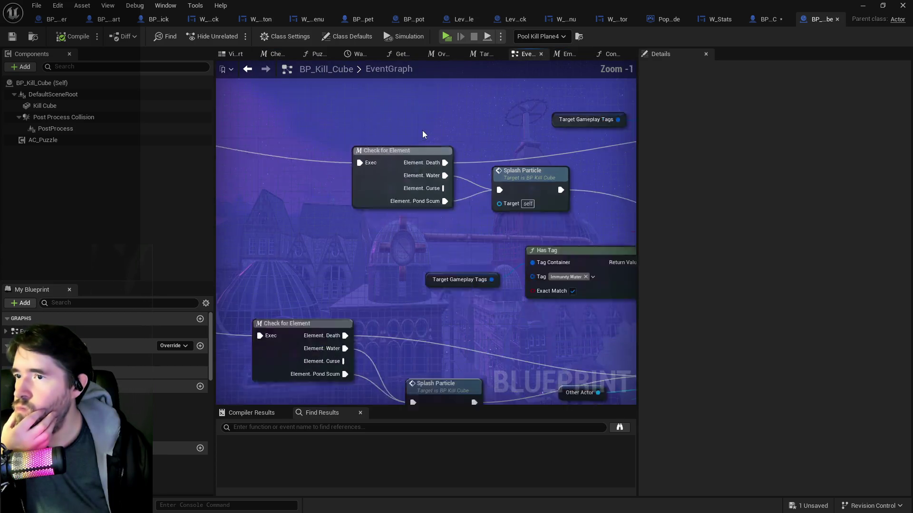
pyautogui.scroll(-3, 422, 130)
pyautogui.scroll(3, 373, 257)
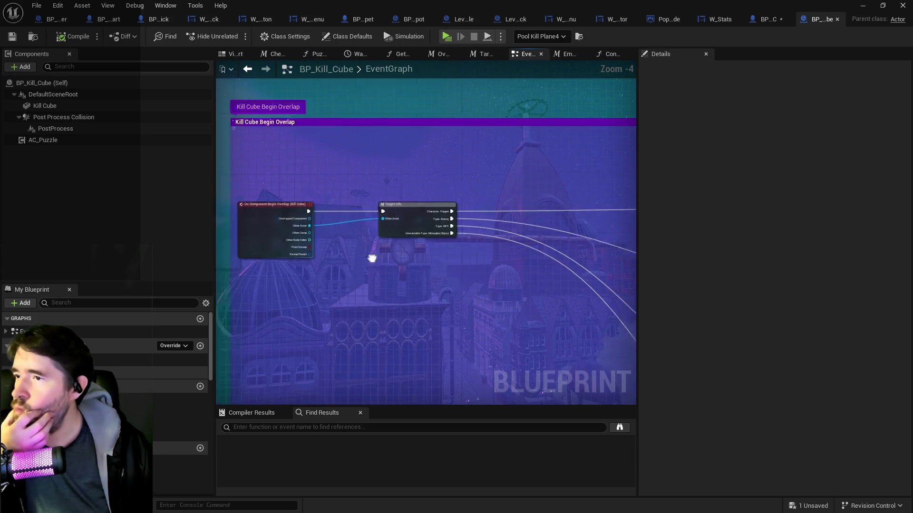
pyautogui.doubleClick(494, 216)
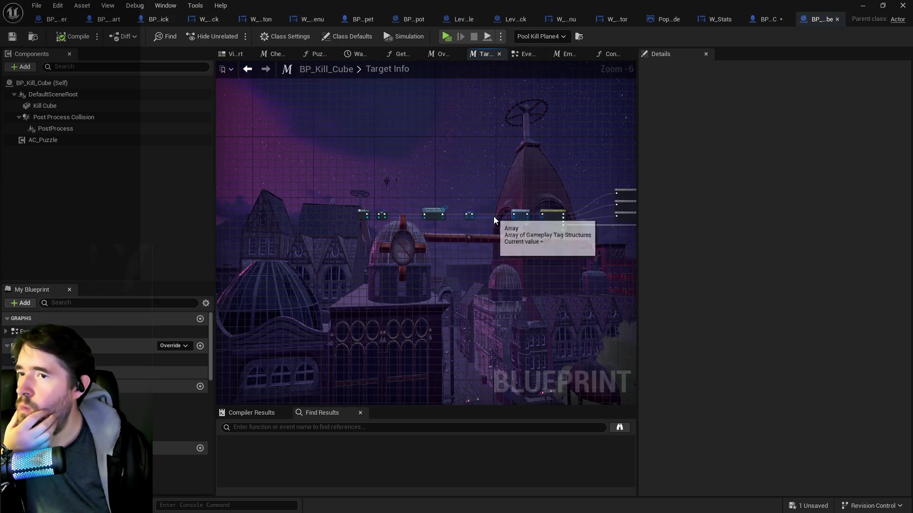
pyautogui.moveTo(483, 255); pyautogui.dragTo(204, 245)
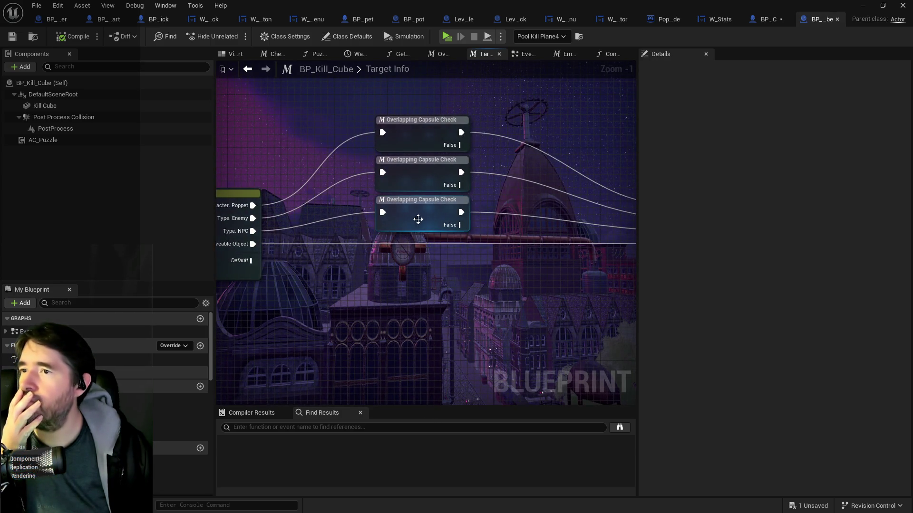
# Step: Inspect the Overlapping Capsule Check macro, save the blueprint and return to the level editor
pyautogui.doubleClick(418, 177)
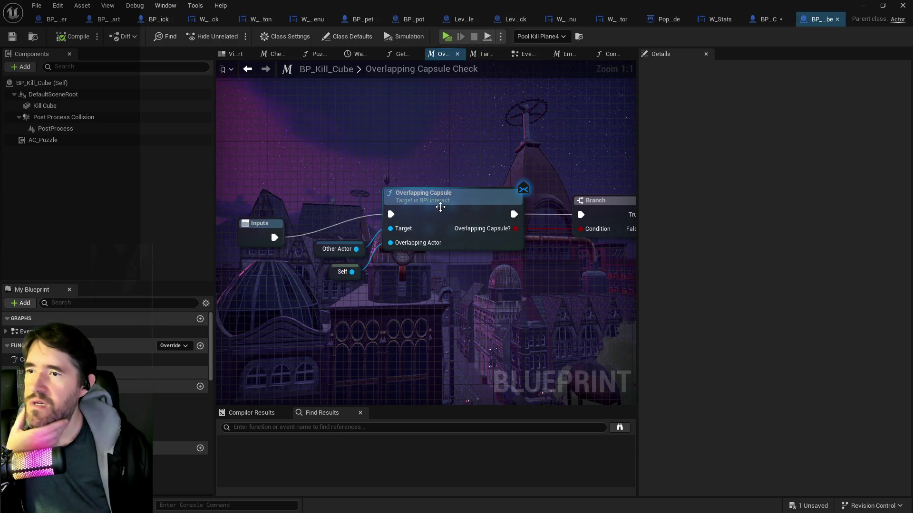
pyautogui.moveTo(440, 207)
pyautogui.mouseDown()
pyautogui.moveTo(311, 187)
pyautogui.moveTo(328, 174)
pyautogui.mouseUp()
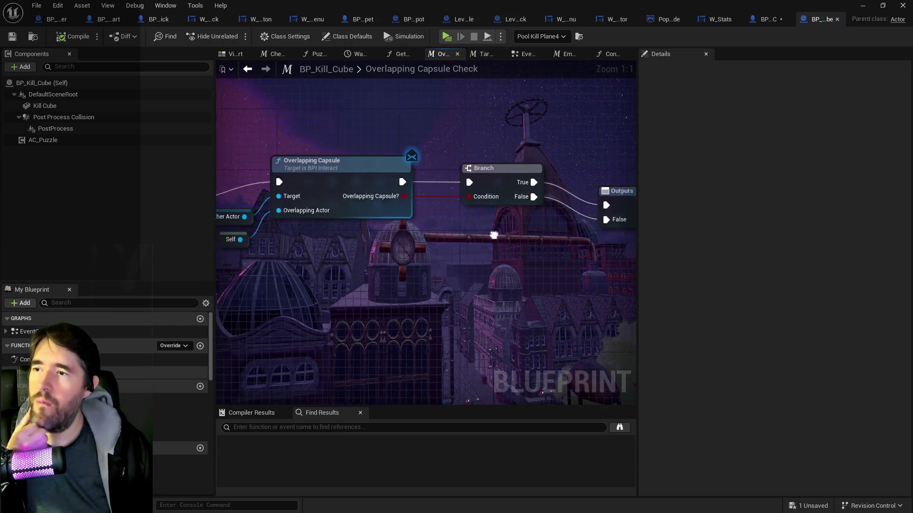
pyautogui.moveTo(494, 235)
pyautogui.mouseDown()
pyautogui.moveTo(517, 238)
pyautogui.moveTo(375, 224)
pyautogui.mouseUp()
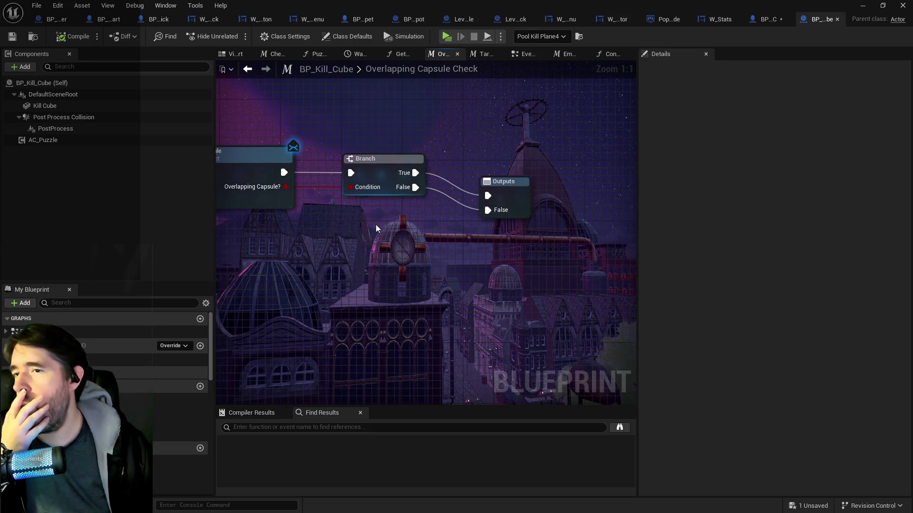
pyautogui.click(12, 36)
pyautogui.hotkey('alt', 'Tab')
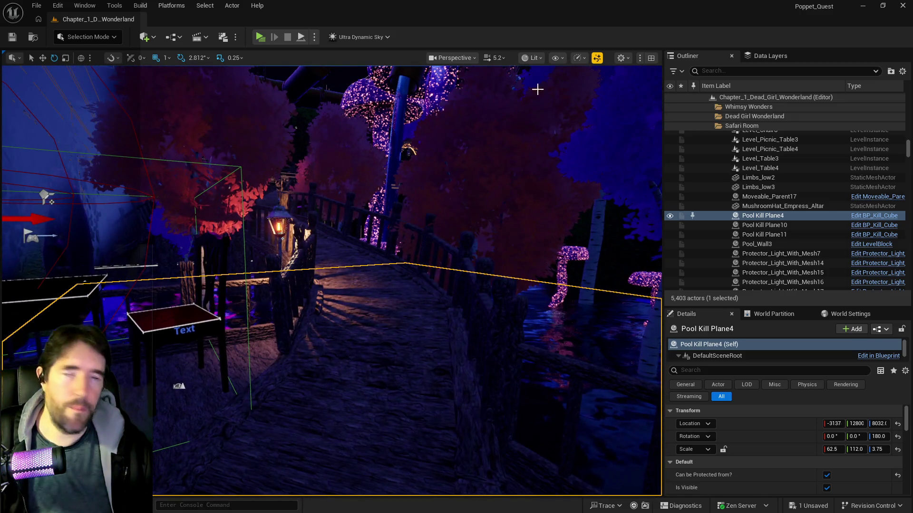
# Step: Place a Nav Mesh Bounds Volume from Quick Add > Volumes onto the bridge
pyautogui.click(145, 37)
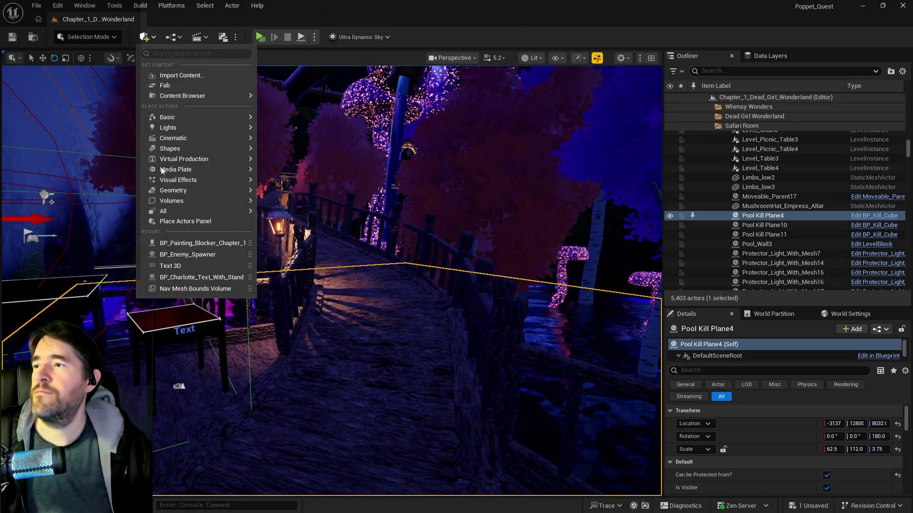
pyautogui.moveTo(211, 211)
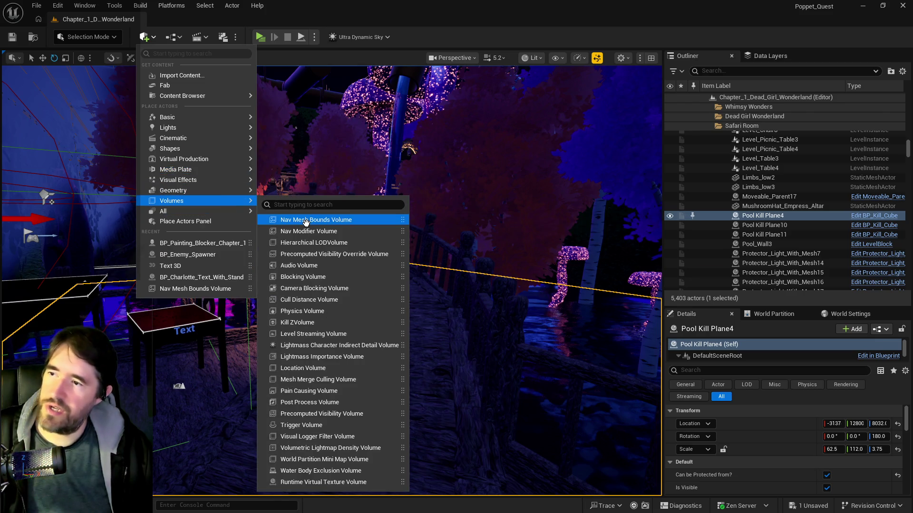
pyautogui.moveTo(306, 221)
pyautogui.mouseDown()
pyautogui.moveTo(460, 268)
pyautogui.moveTo(401, 295)
pyautogui.mouseUp()
pyautogui.write('100')
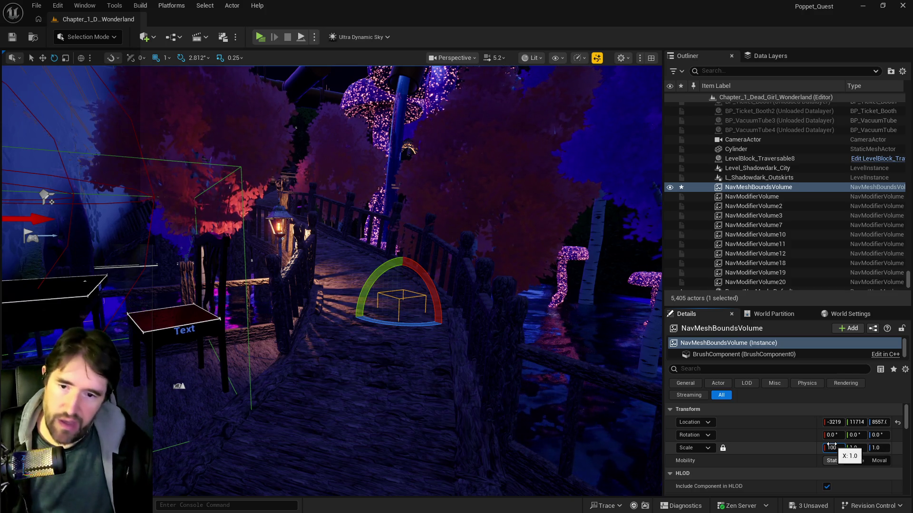
# Step: Scale the volume to 100 on all axes, save all, and launch a Standalone Game playtest
pyautogui.press('Return')
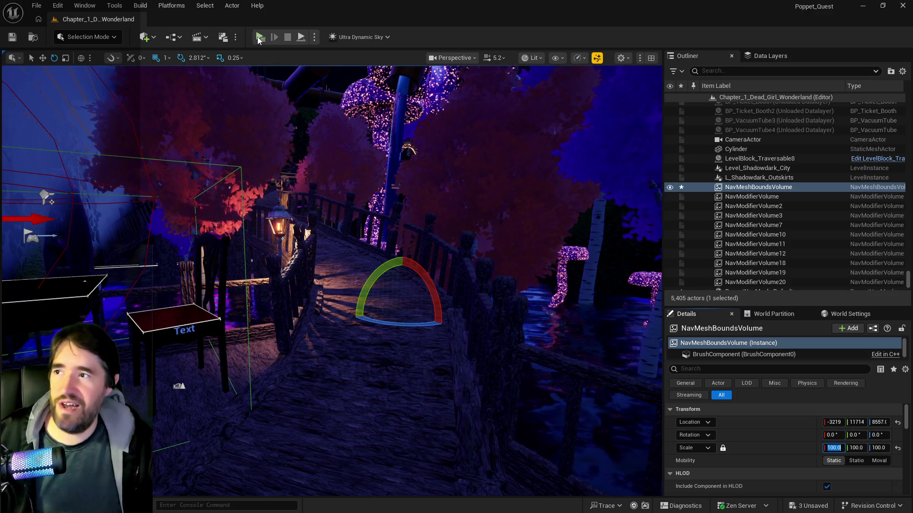
pyautogui.hotkey('ctrl', 'shift', 's')
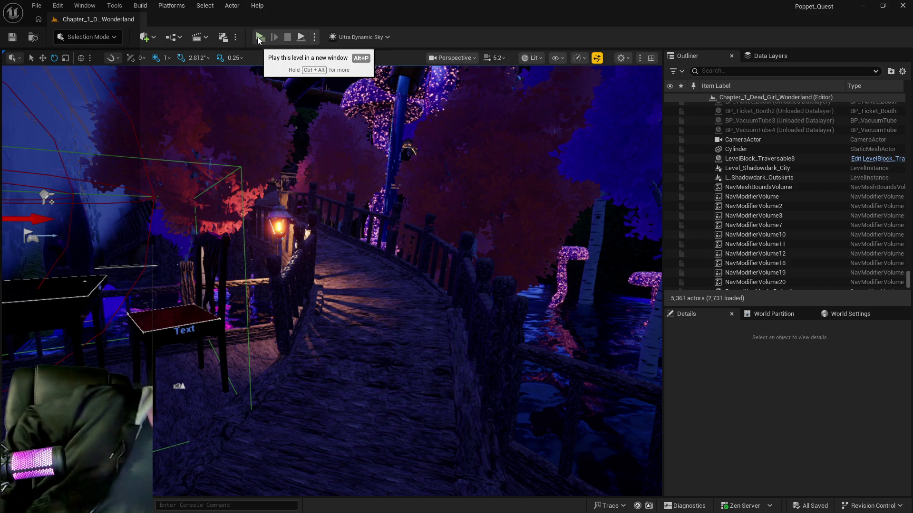
pyautogui.click(259, 37)
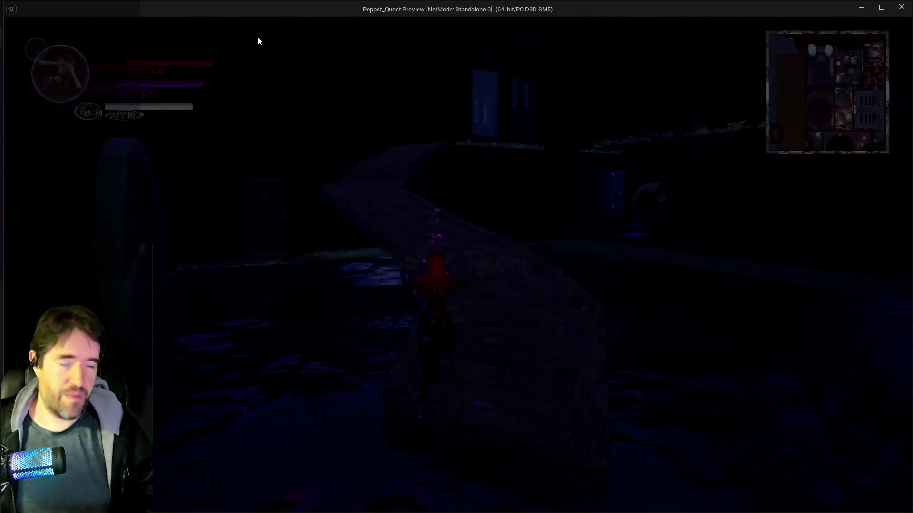
# Step: Run the character along the bridge toward the lit archway, then pause the game
pyautogui.press('w')
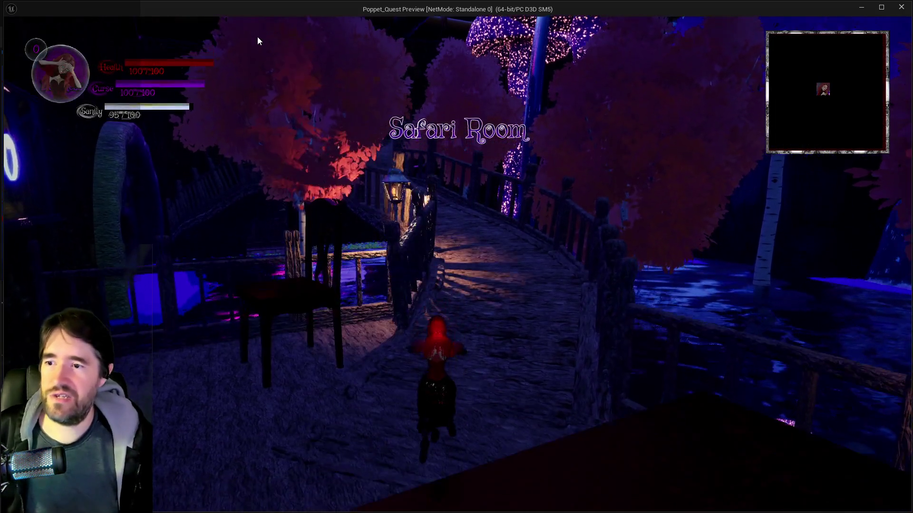
pyautogui.press('w')
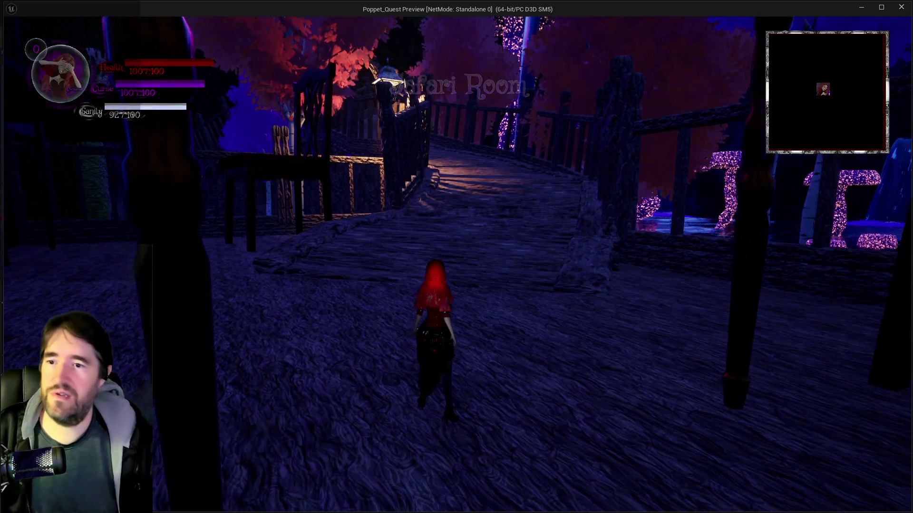
pyautogui.press('w')
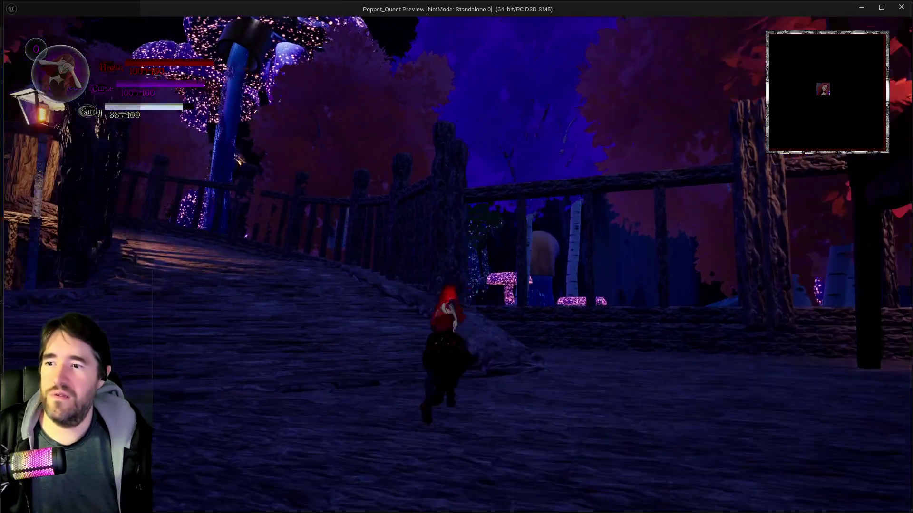
pyautogui.press('w')
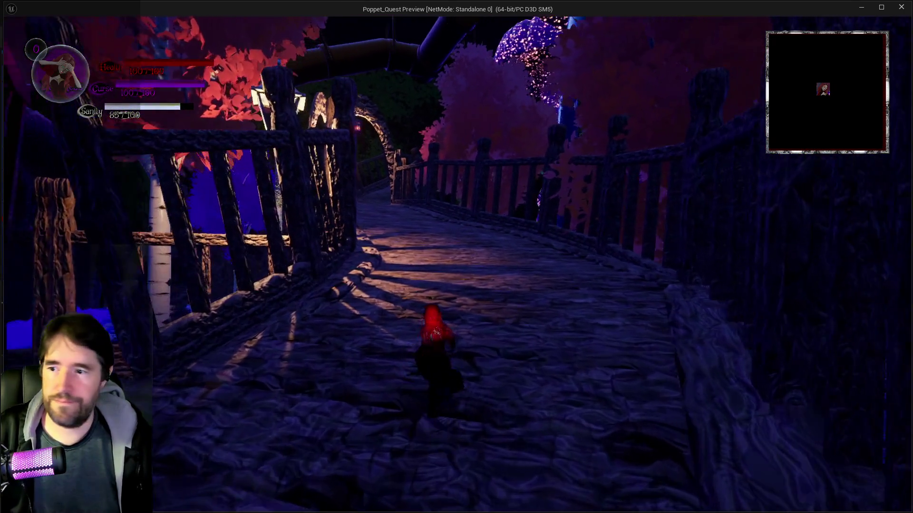
pyautogui.press('w')
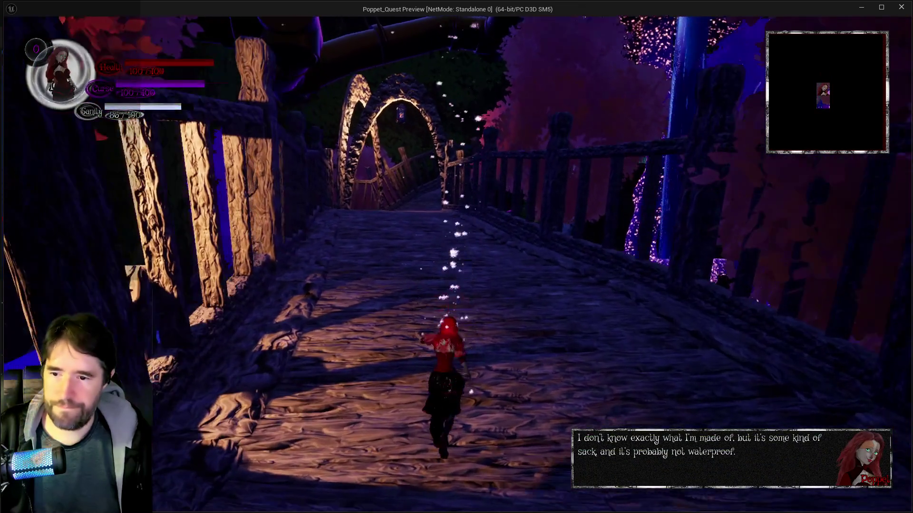
pyautogui.press('w')
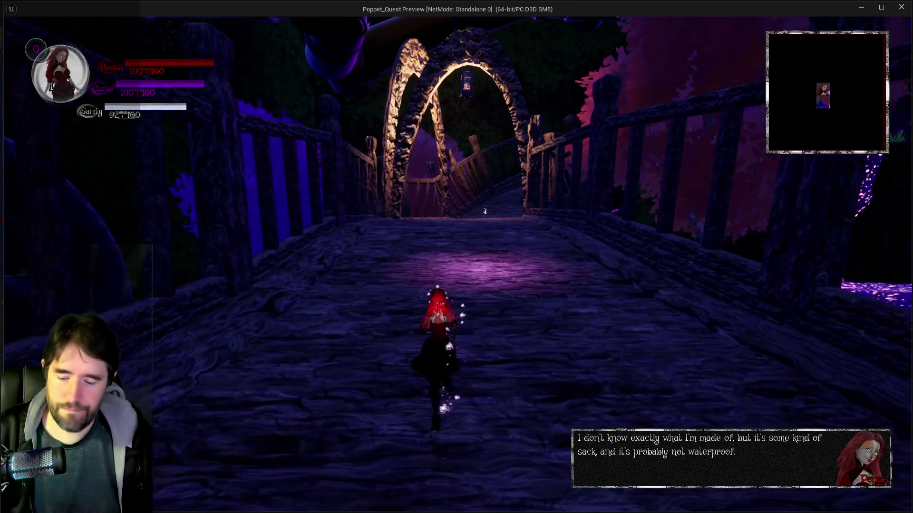
pyautogui.press('Escape')
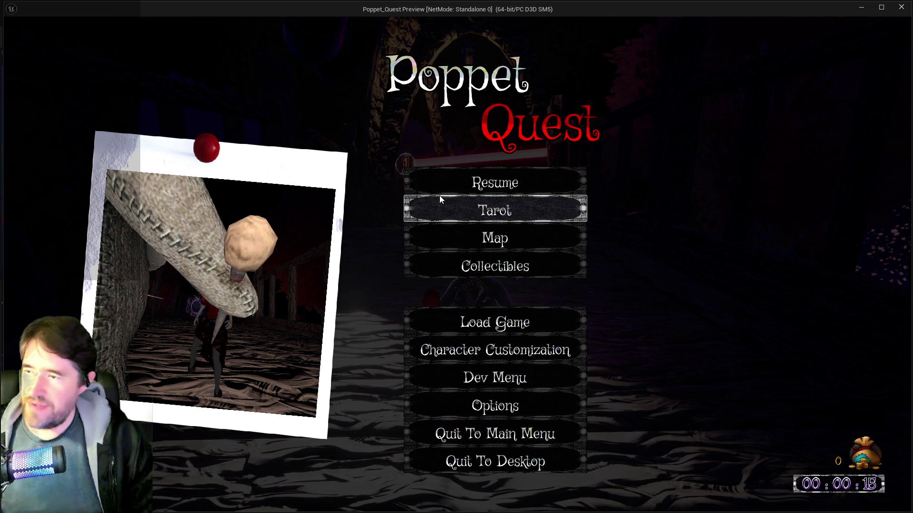
# Step: Resume, fall into the water to test the kill plane, then pick the middle card
pyautogui.press('Escape')
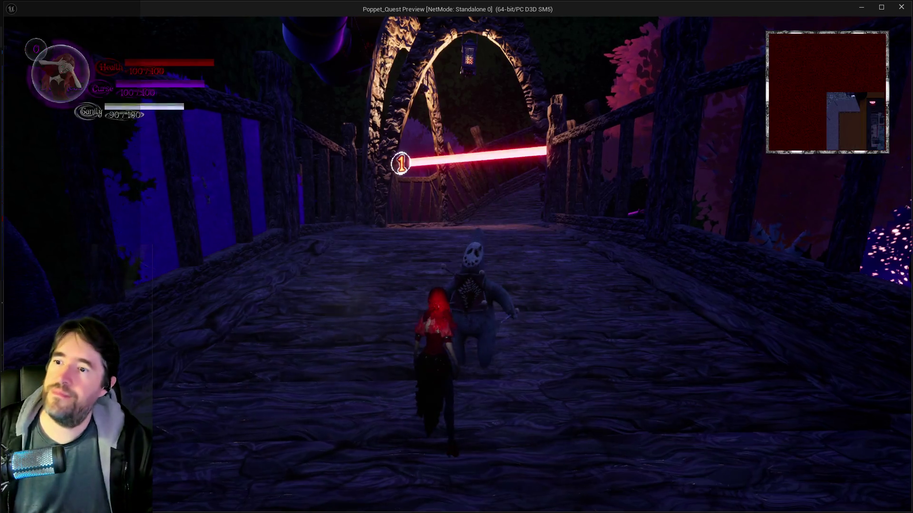
pyautogui.press('w')
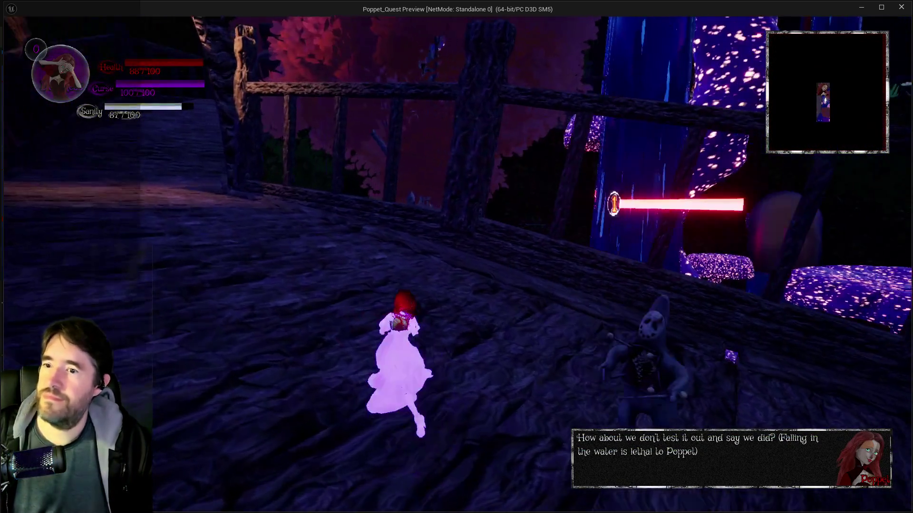
pyautogui.press('w')
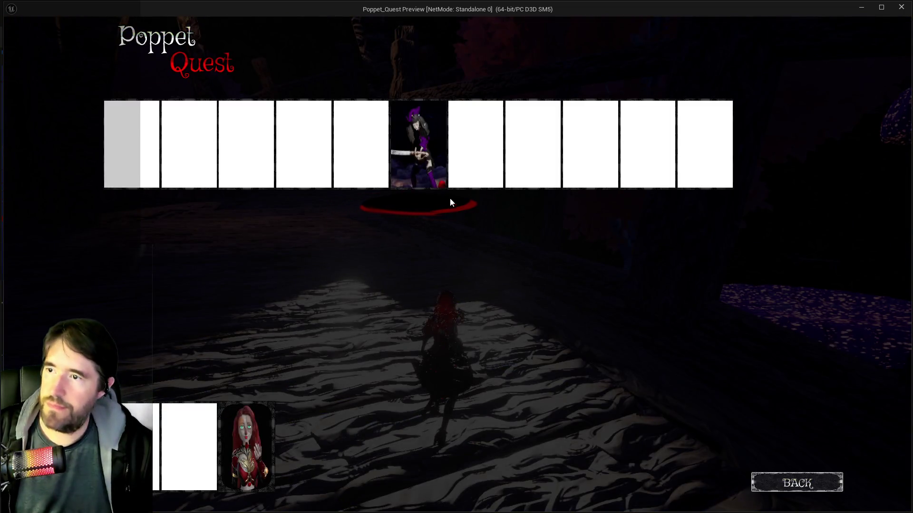
pyautogui.click(418, 143)
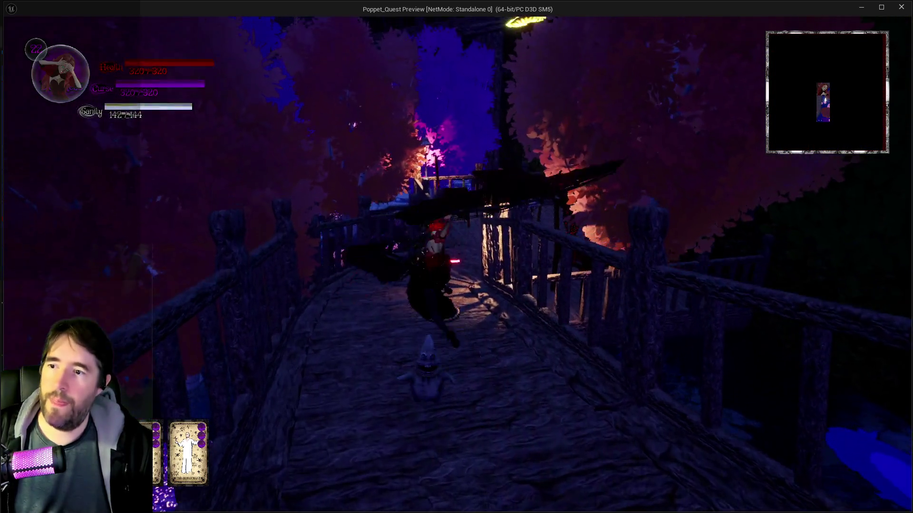
# Step: Run along the bridge, glide up, cross the deck and jump onto the tabletop
pyautogui.press('w')
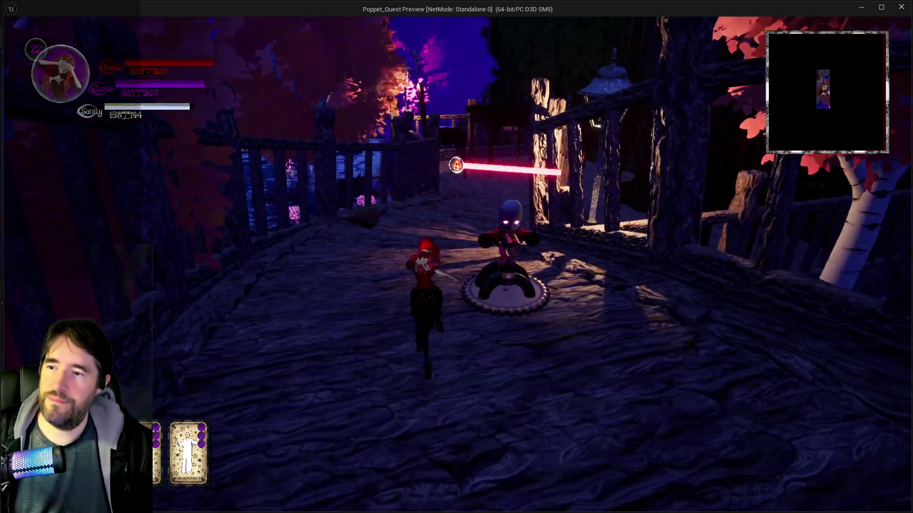
pyautogui.press('w')
pyautogui.press('space')
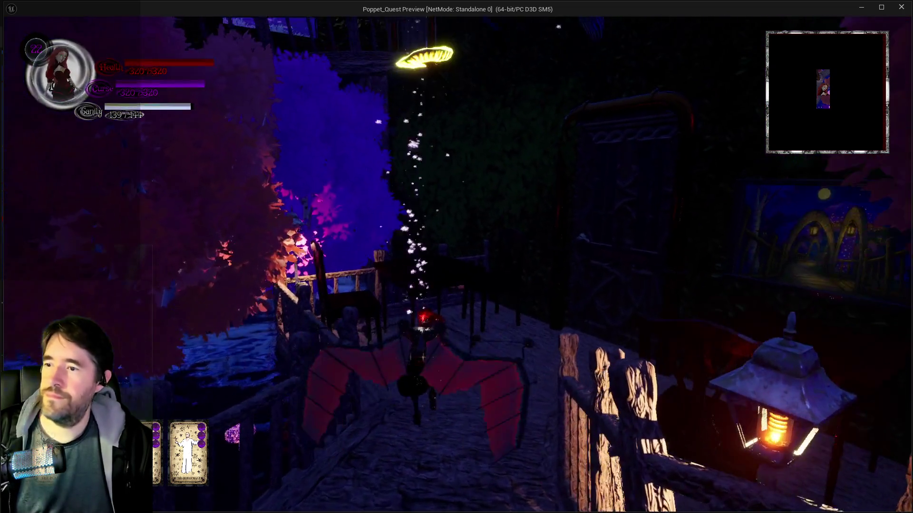
pyautogui.press('w')
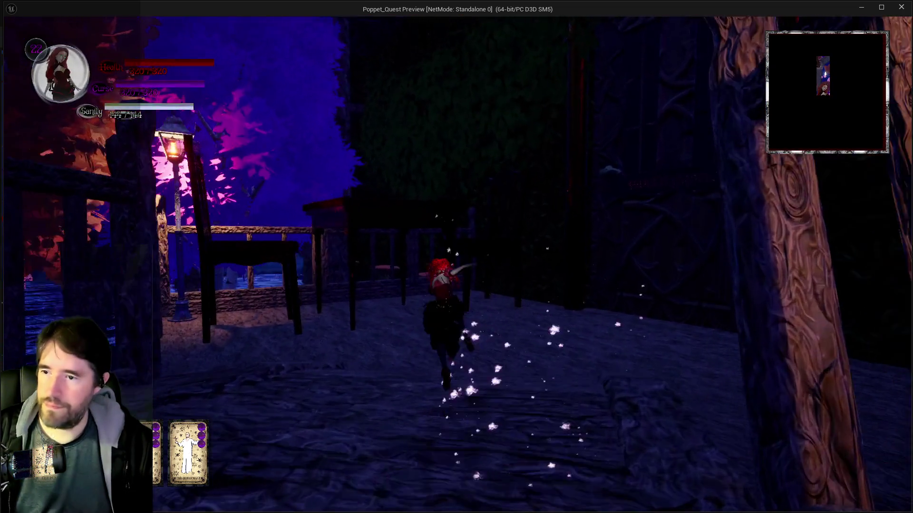
pyautogui.press('w')
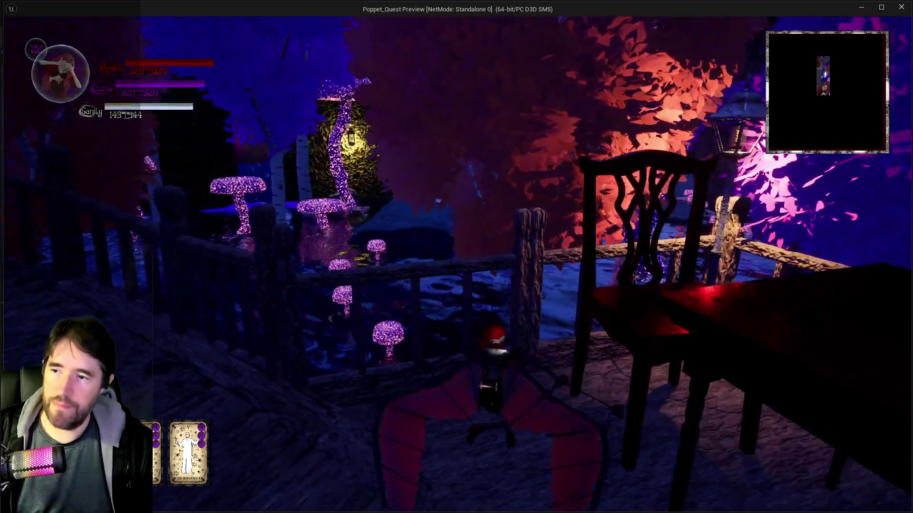
pyautogui.press('w')
pyautogui.press('space')
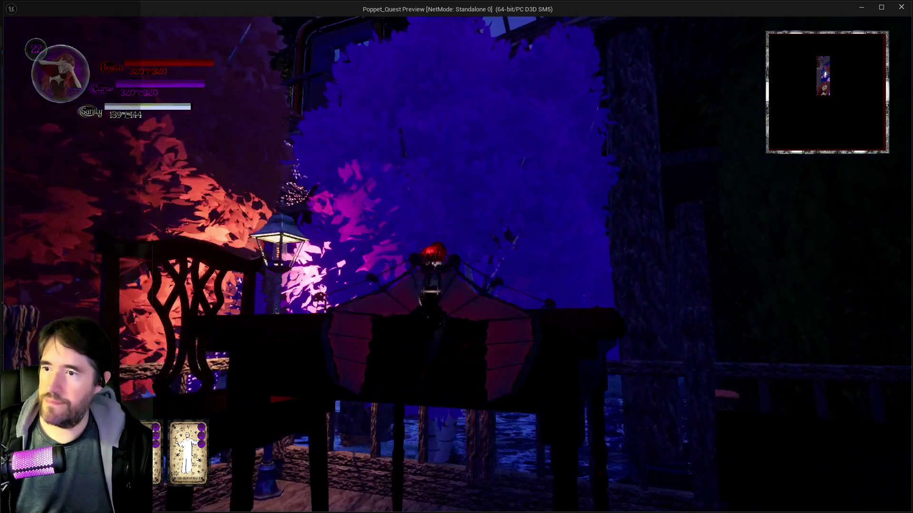
pyautogui.press('w')
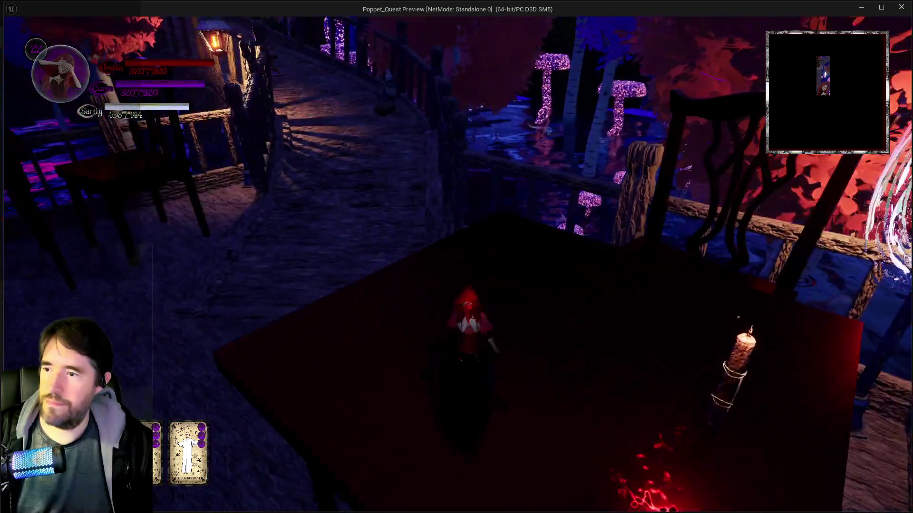
# Step: Glide off the tabletop along the bridge and destroy the red enemy dummy
pyautogui.press('w')
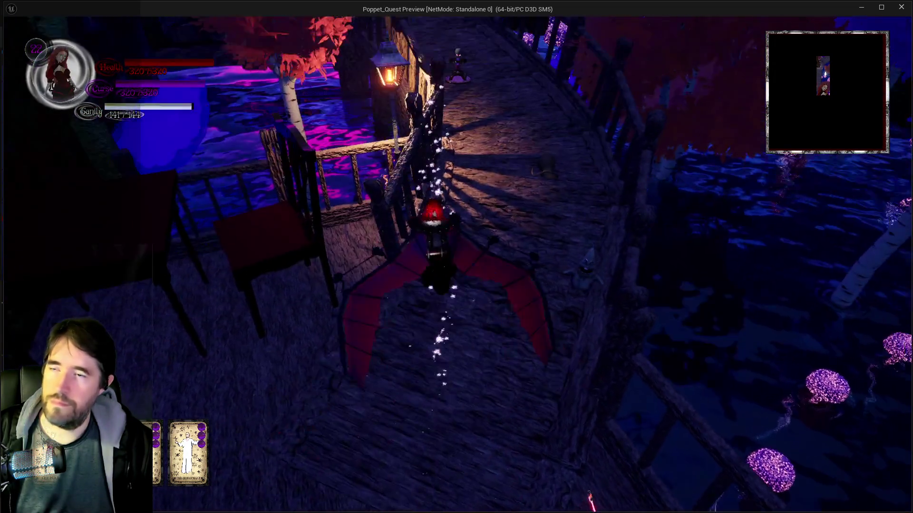
pyautogui.press('w')
pyautogui.press('w')
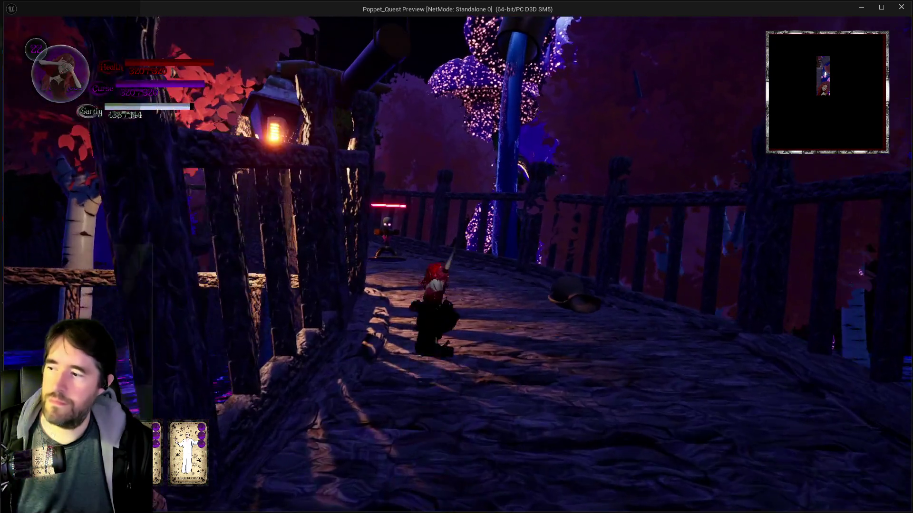
pyautogui.press('w')
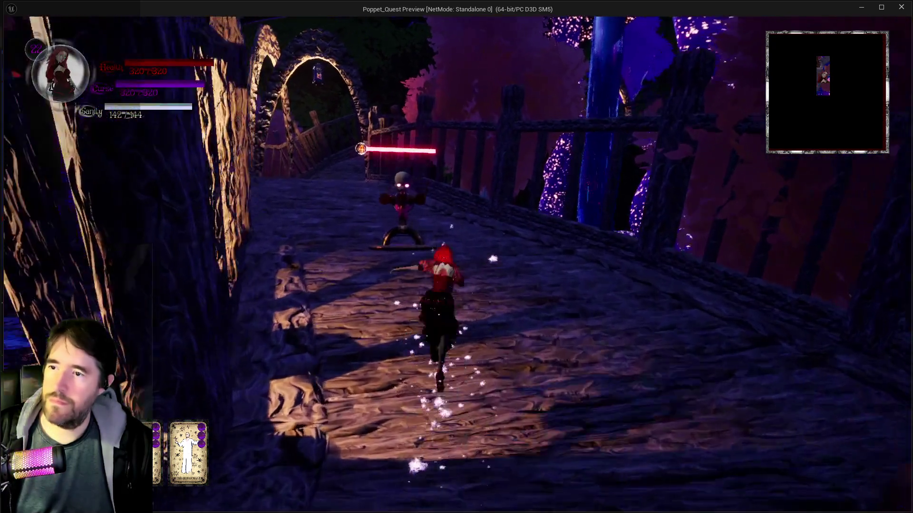
pyautogui.press('w')
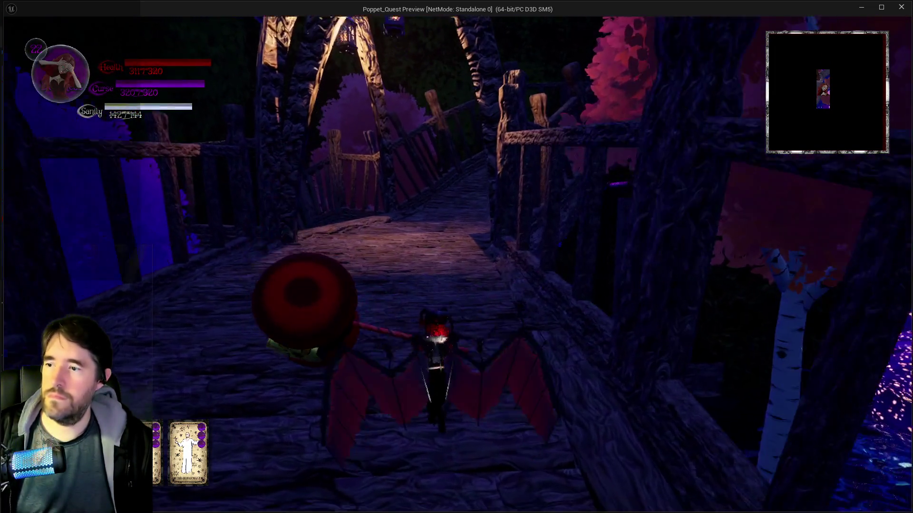
pyautogui.press('w')
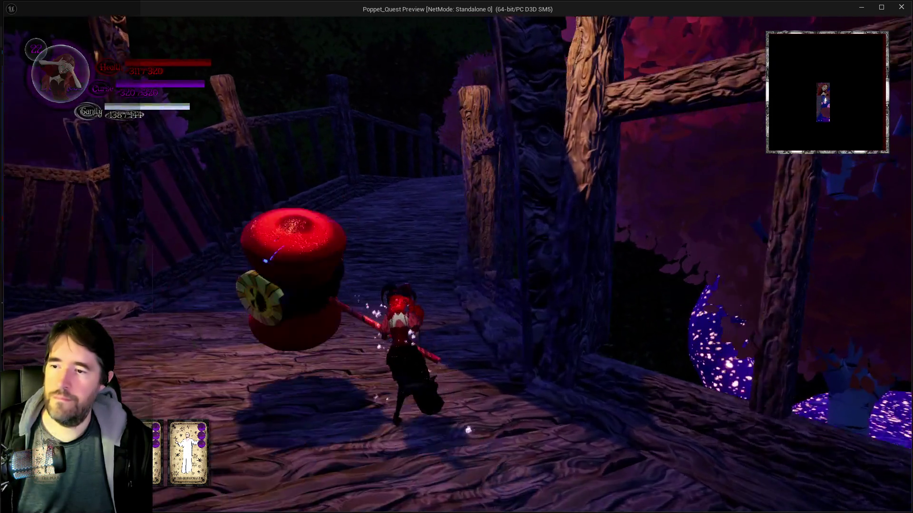
pyautogui.press('w')
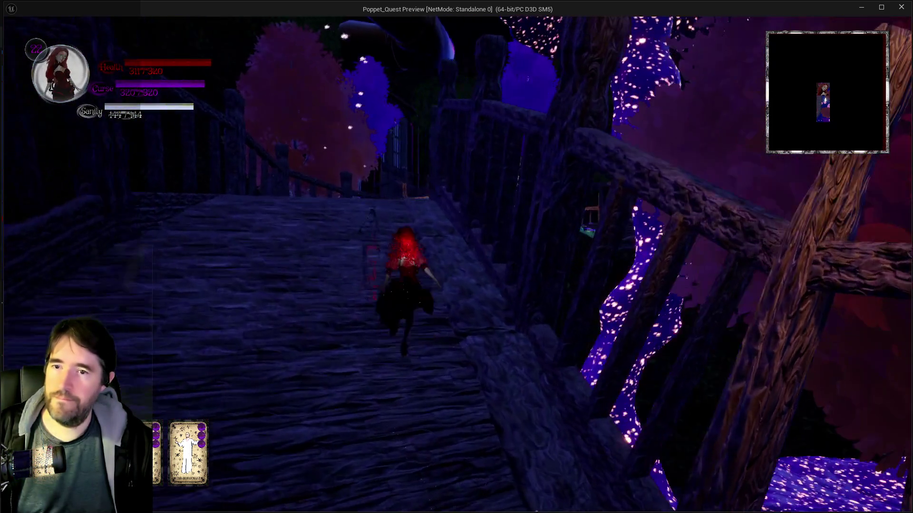
pyautogui.press('w')
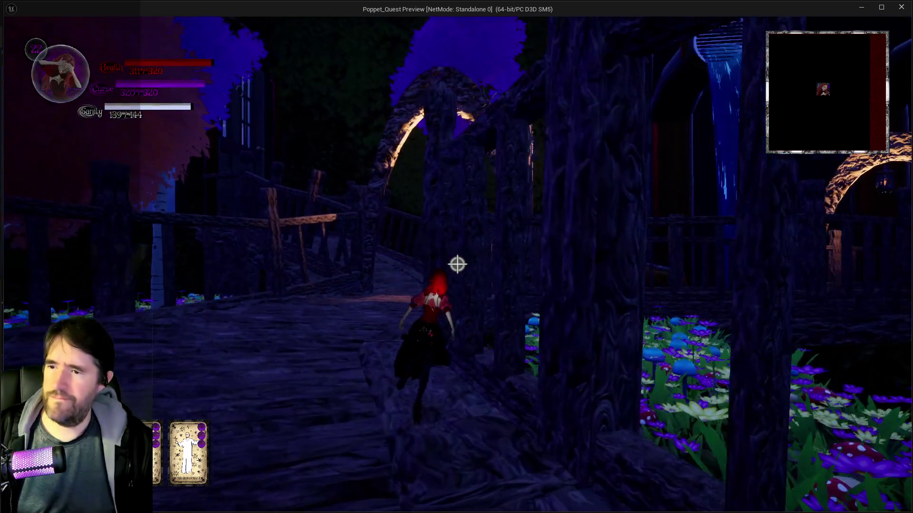
pyautogui.press('s')
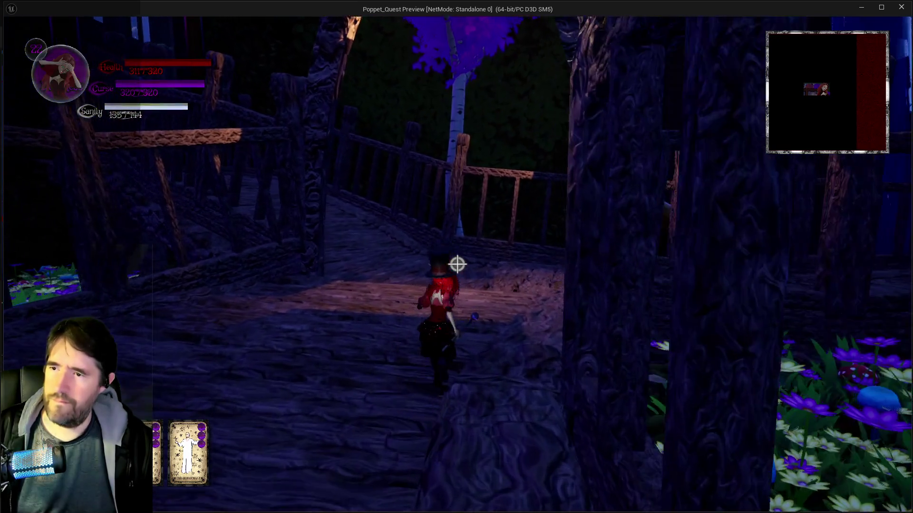
# Step: Run up the bridge through the carved arches onto the picnic-table deck toward the long table
pyautogui.press('w')
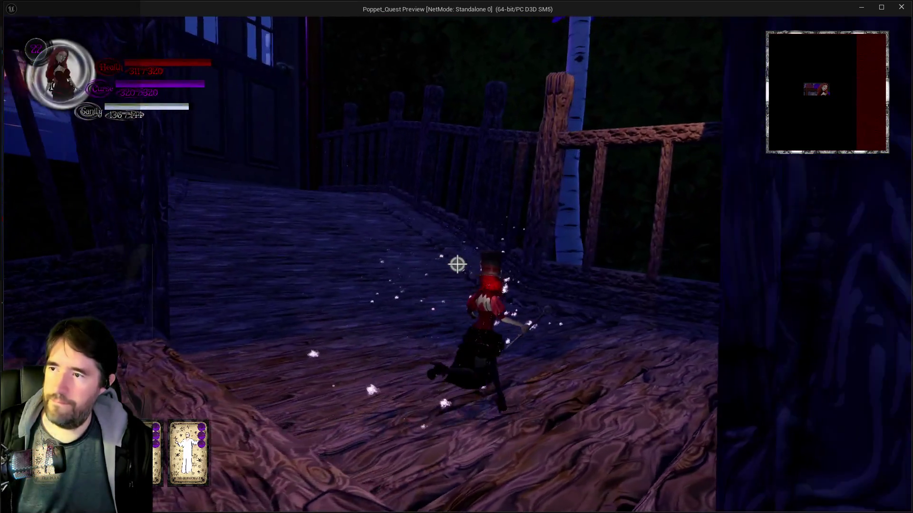
pyautogui.press('w')
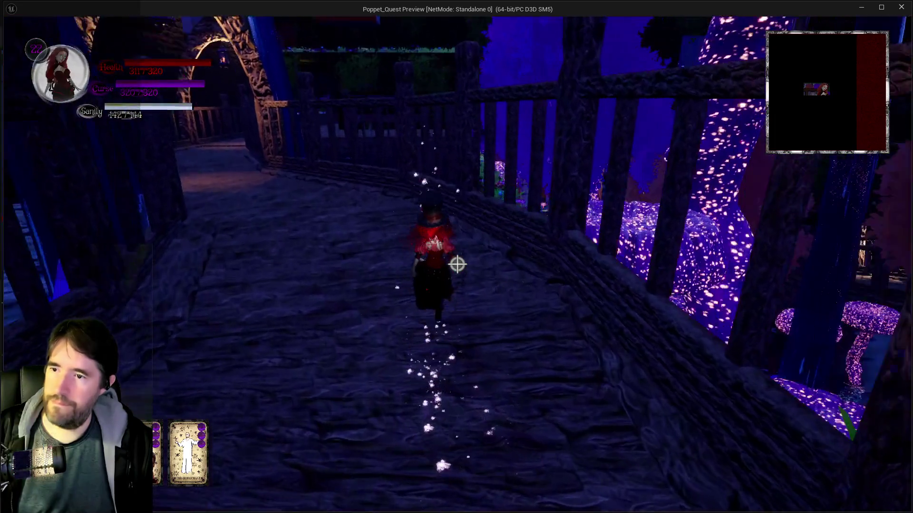
pyautogui.press('w')
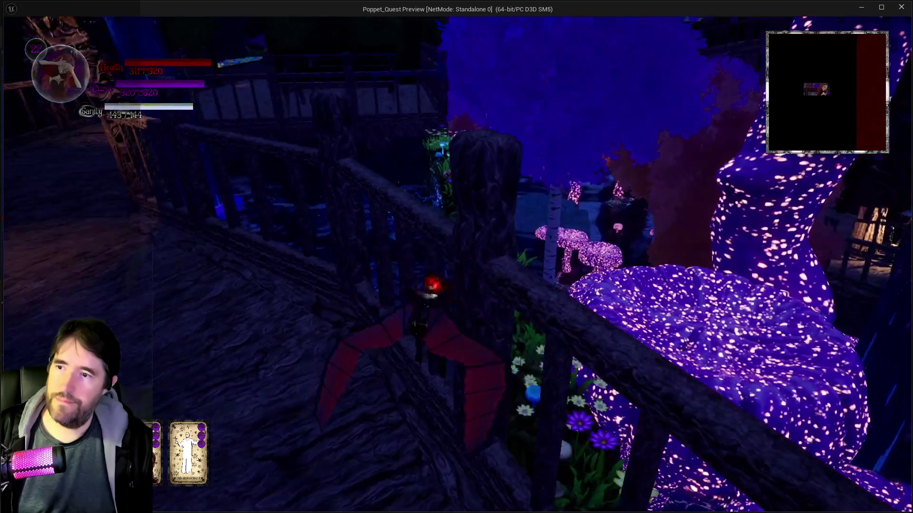
pyautogui.press('w')
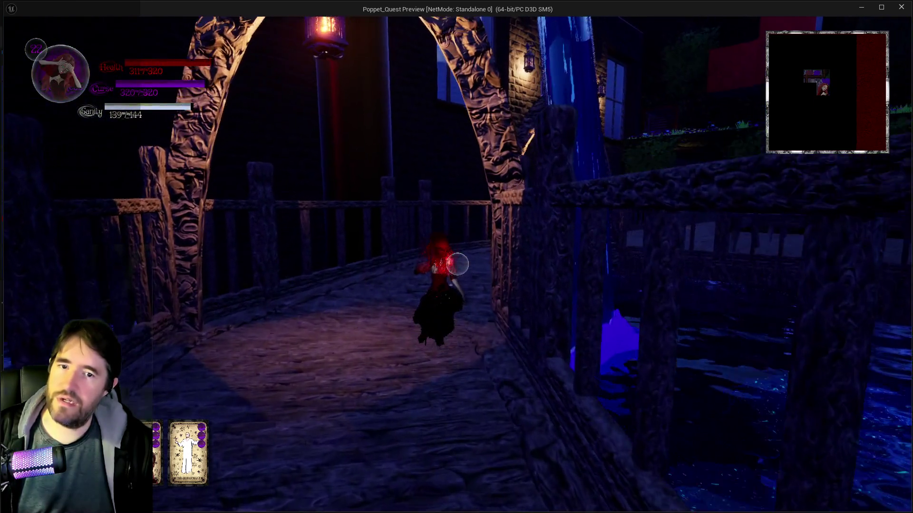
pyautogui.press('w')
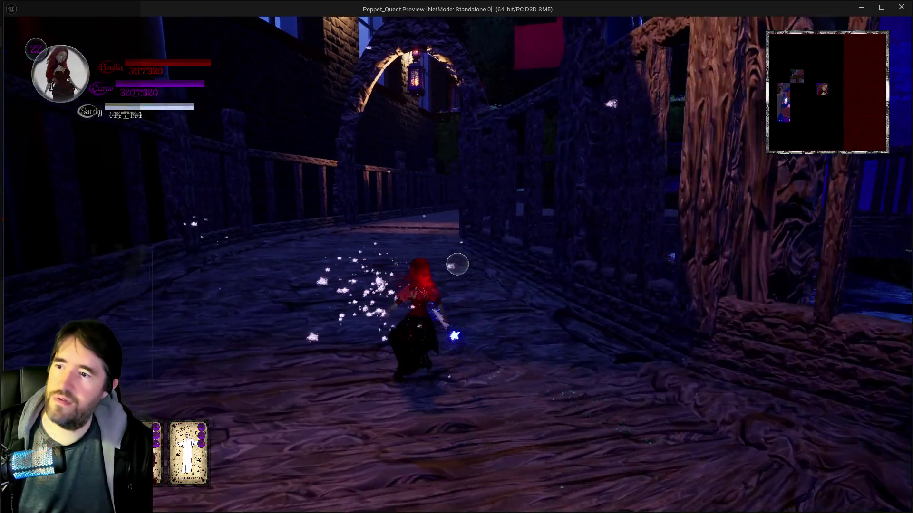
pyautogui.press('w')
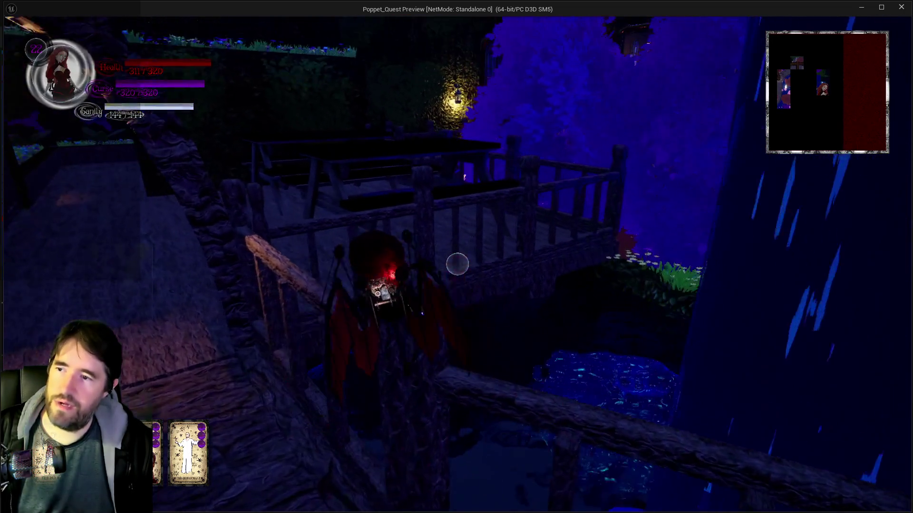
pyautogui.press('w')
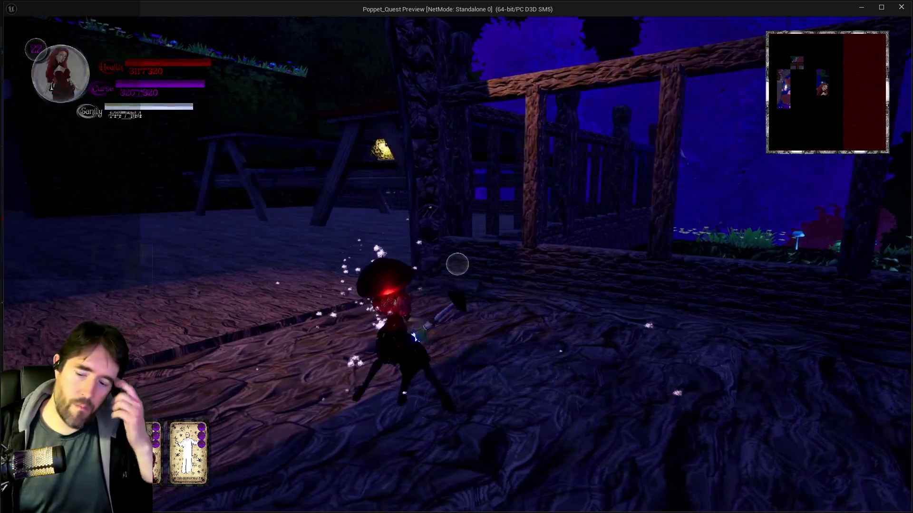
pyautogui.press('w')
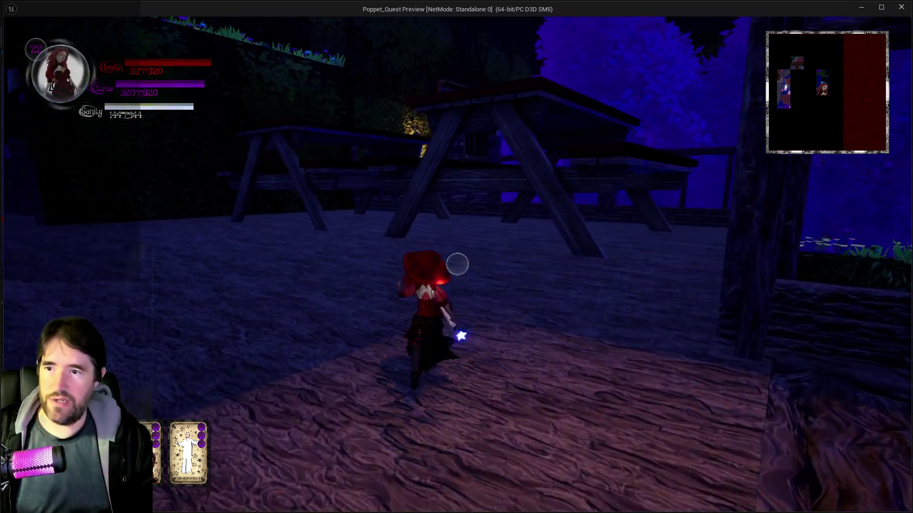
pyautogui.press('w')
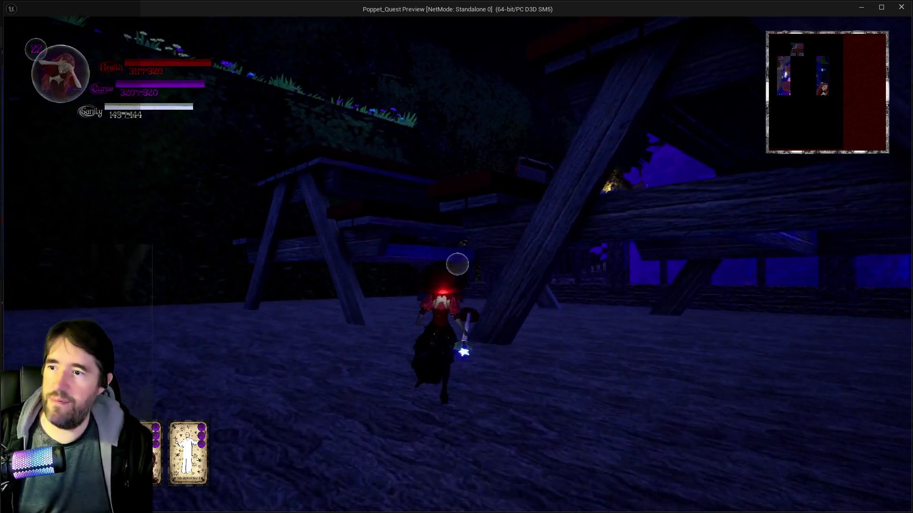
pyautogui.press('w')
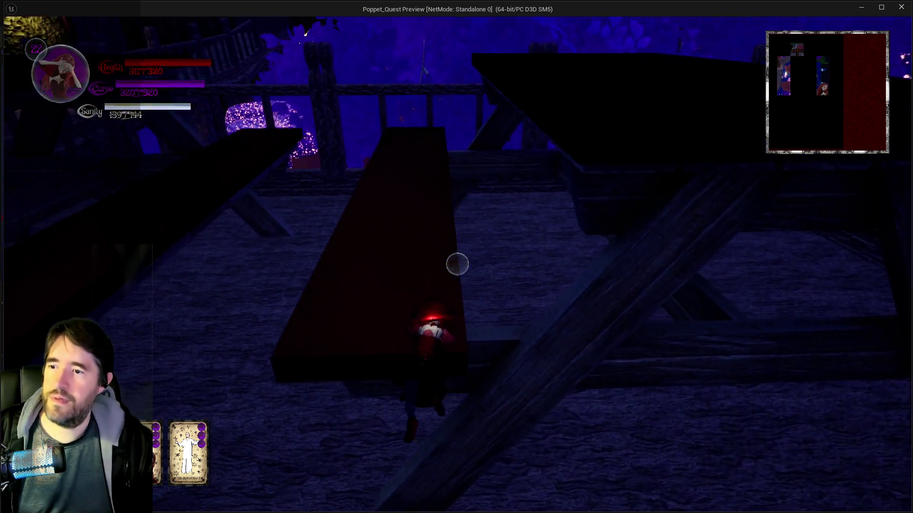
# Step: Cross the long table, glide over the railing past the portal and reach the glowing yellow platform
pyautogui.press('s')
pyautogui.press('w')
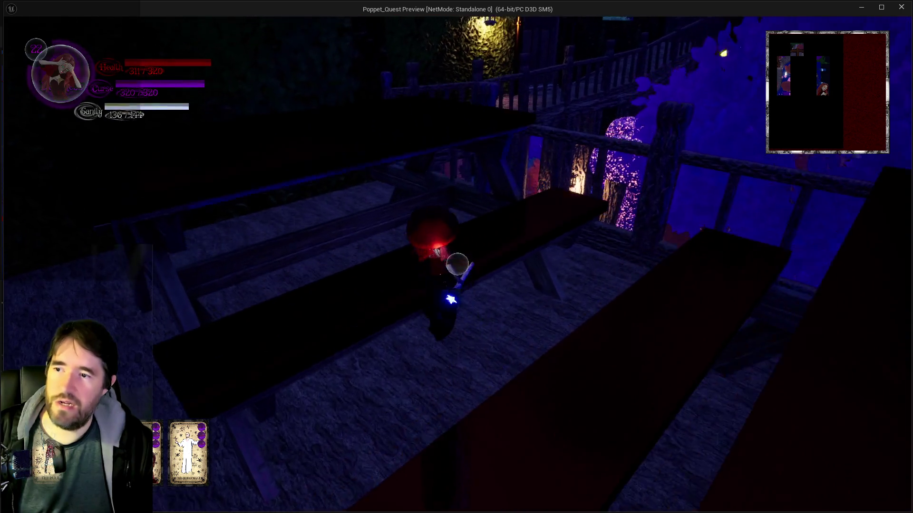
pyautogui.press('w')
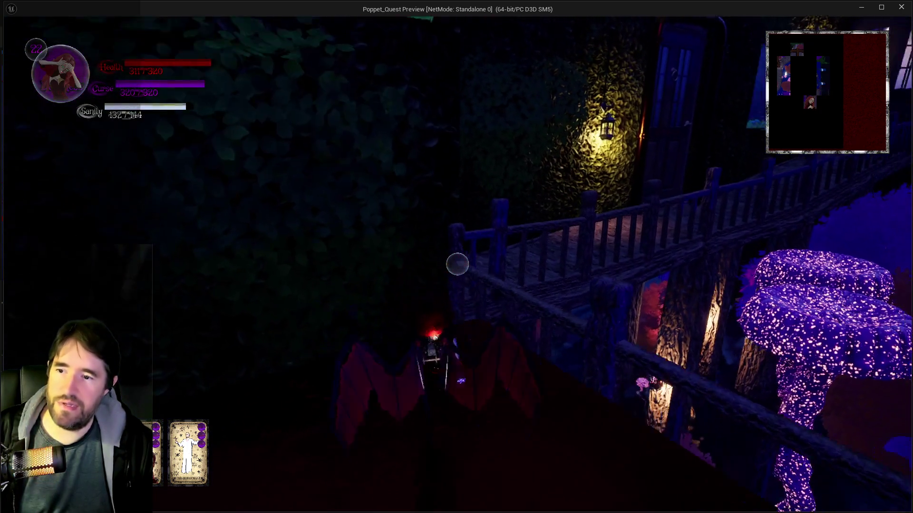
pyautogui.press('w')
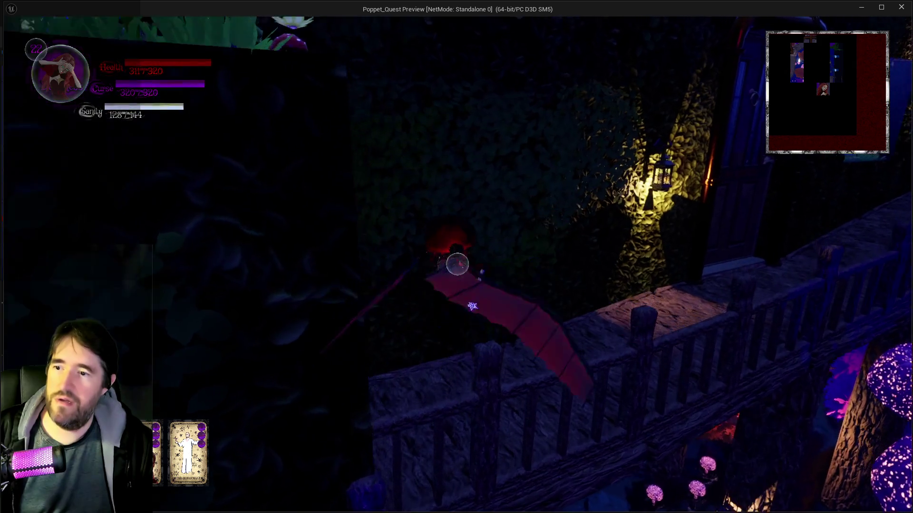
pyautogui.press('w')
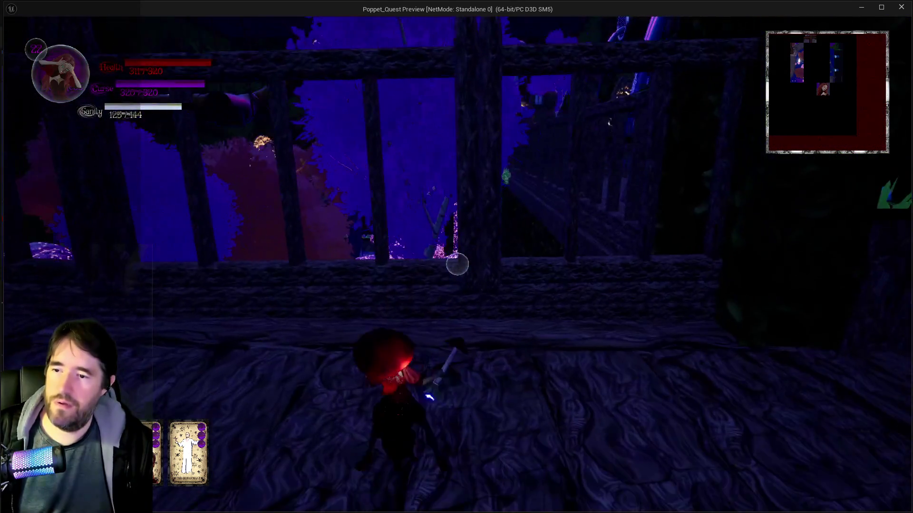
pyautogui.press('w')
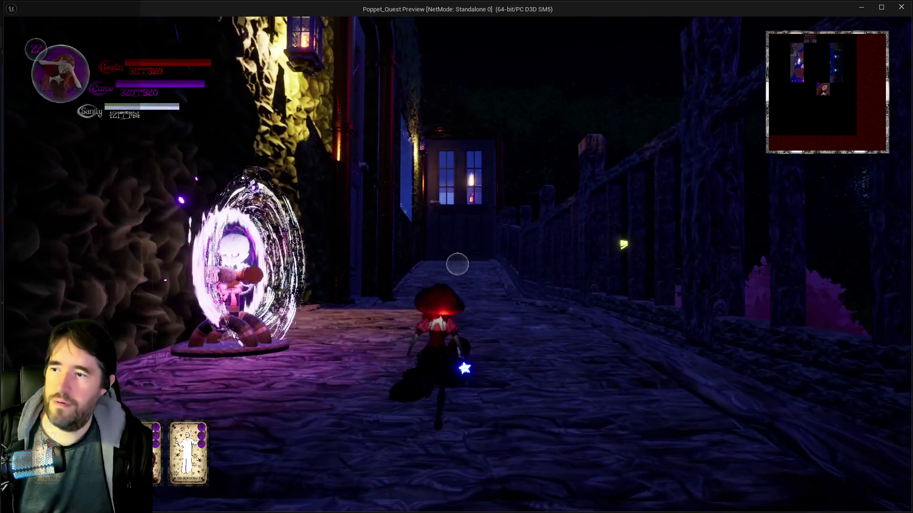
pyautogui.press('space')
pyautogui.press('w')
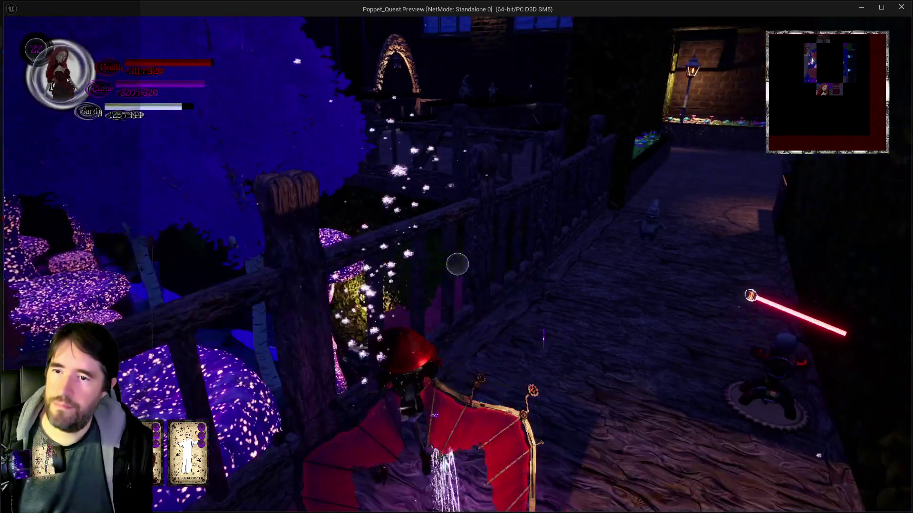
pyautogui.press('w')
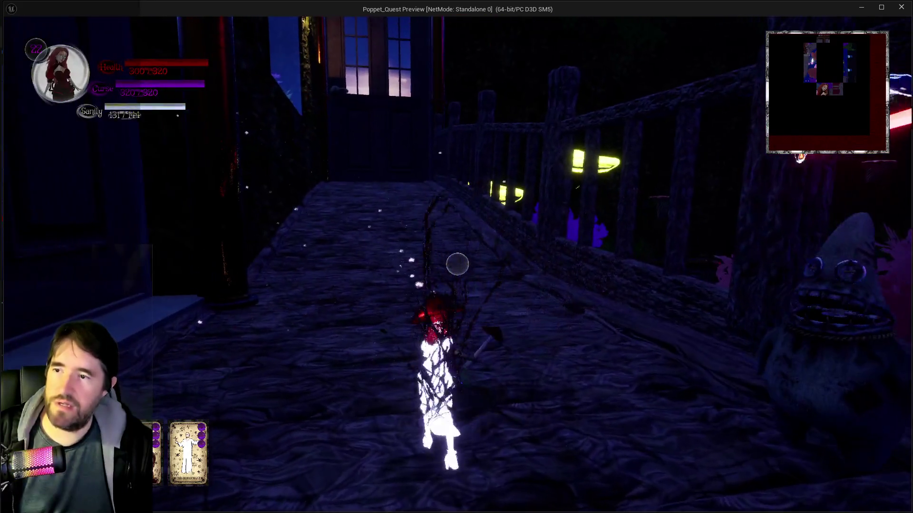
pyautogui.press('space')
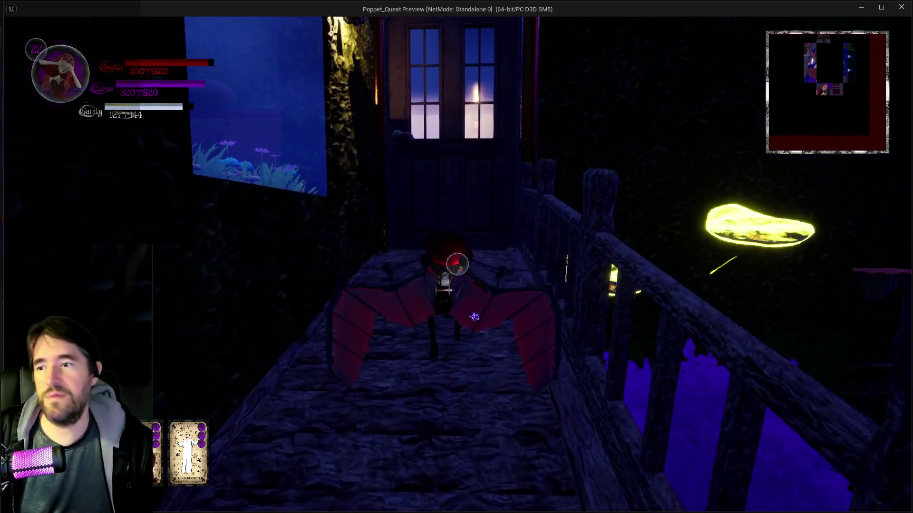
# Step: Run past the glowing railing and across the platform toward the portals, firing a spell ahead
pyautogui.press('w')
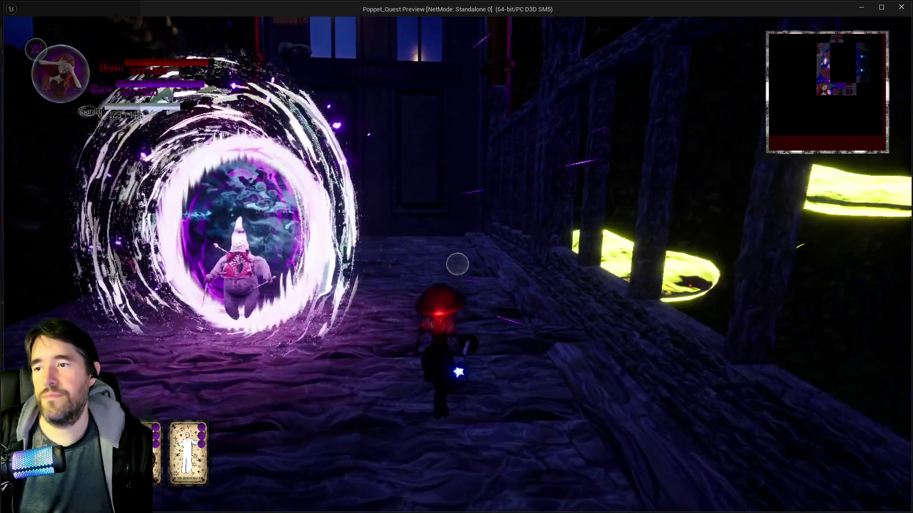
pyautogui.press('w')
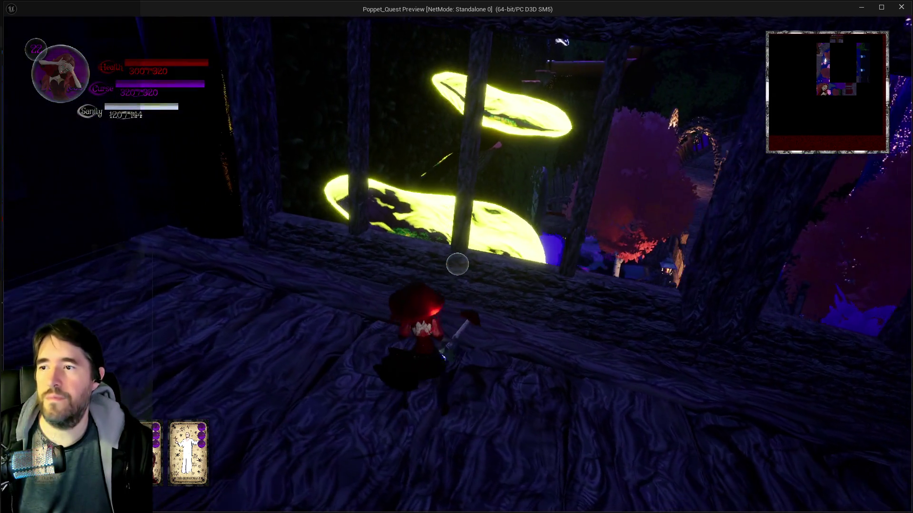
pyautogui.press('w')
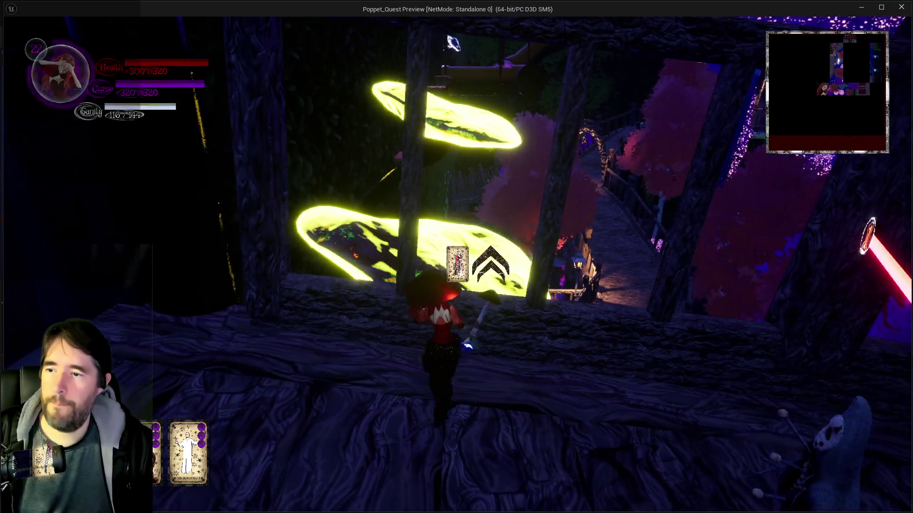
pyautogui.press('w')
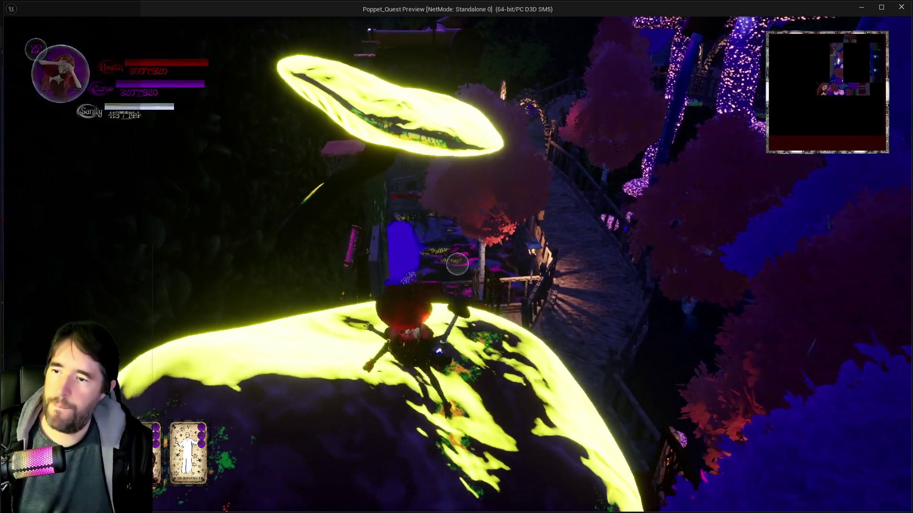
pyautogui.press('w')
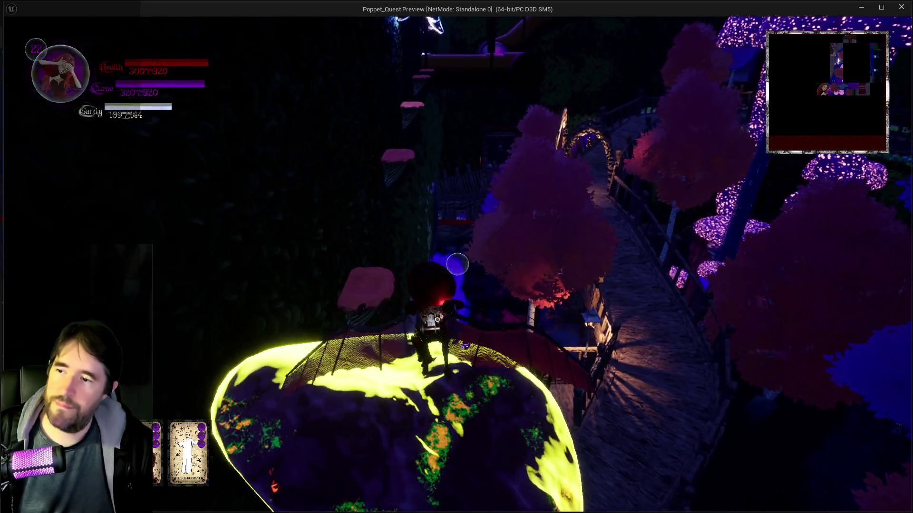
pyautogui.click(457, 264)
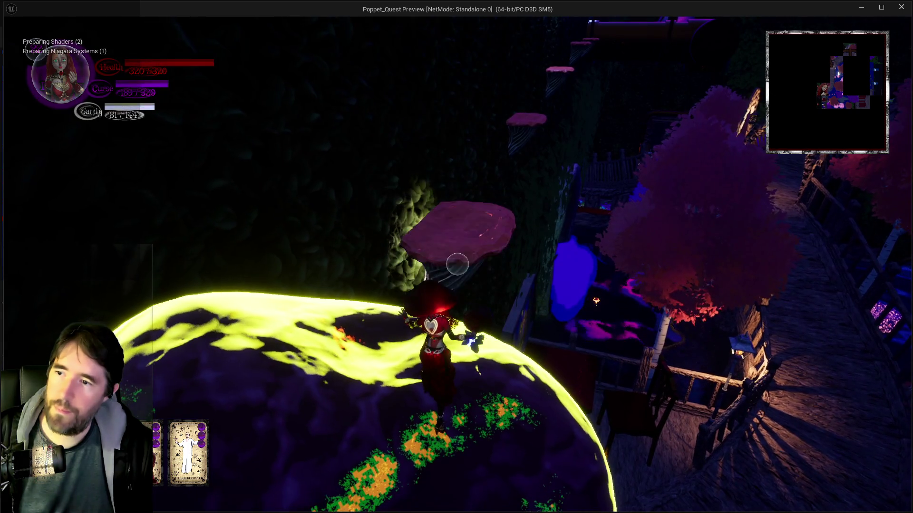
# Step: Jump onto the giant mushroom and cast spells to kill the spider creature
pyautogui.press('space')
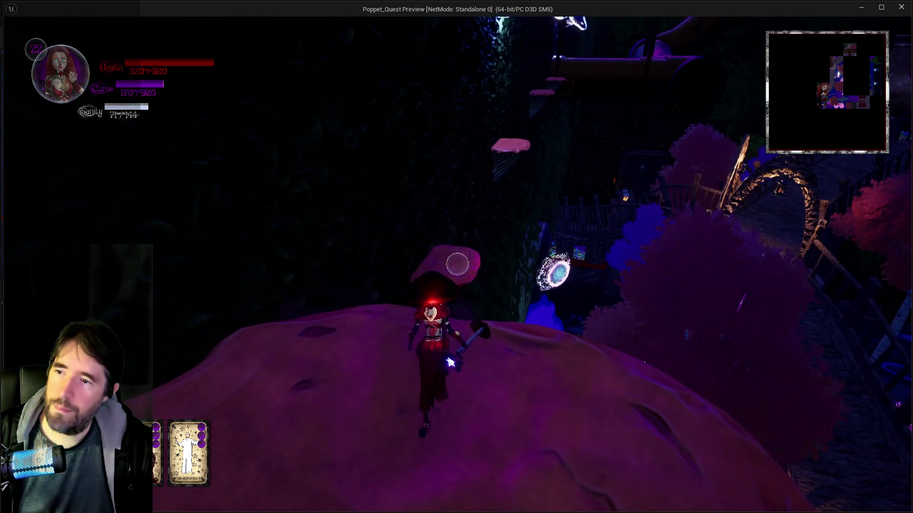
pyautogui.click(457, 264)
pyautogui.click(457, 264)
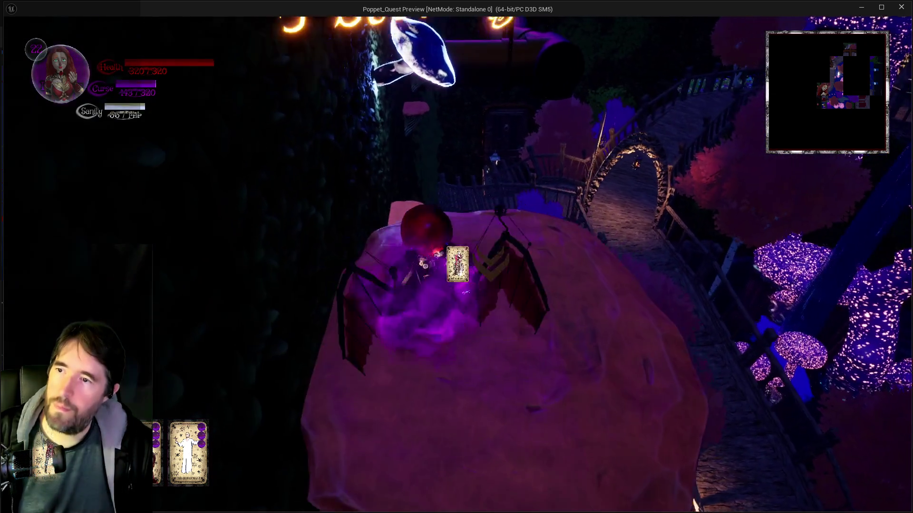
pyautogui.click(457, 264)
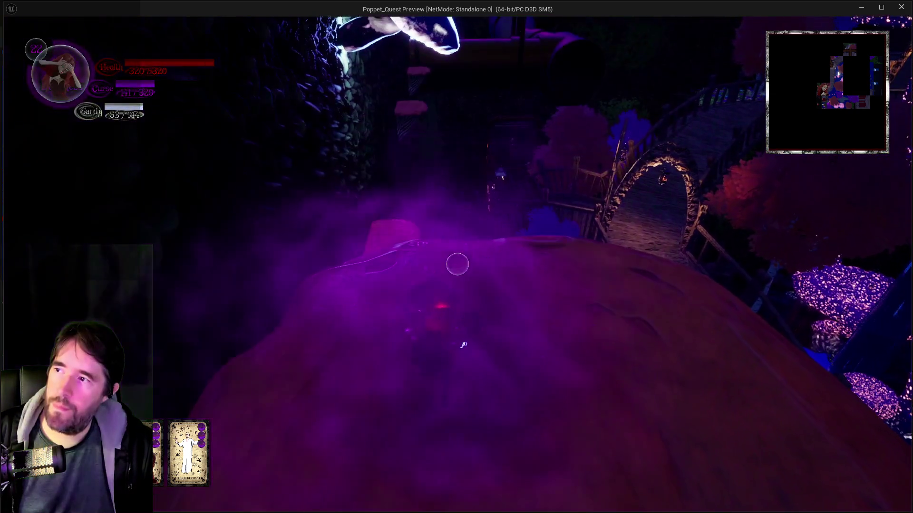
# Step: Advance across the mushroom top to close in on enemies from the portals
pyautogui.press('w')
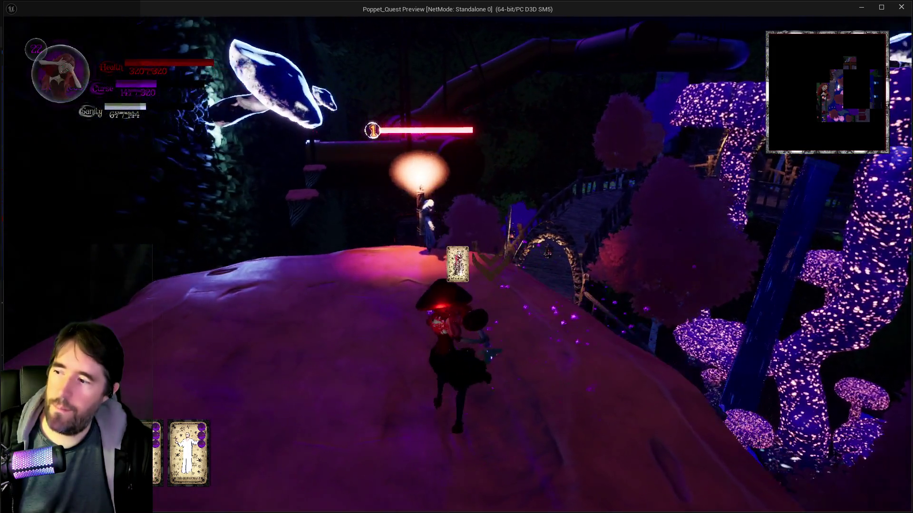
pyautogui.press('w')
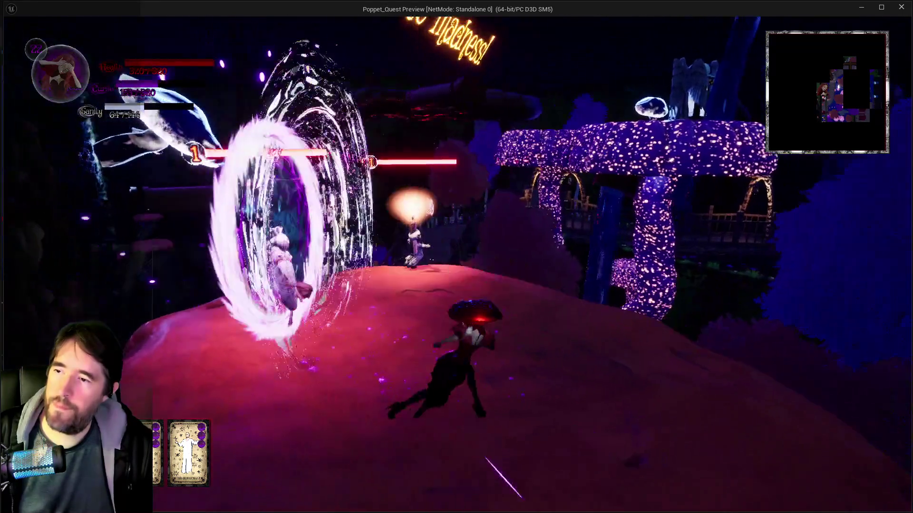
pyautogui.press('w')
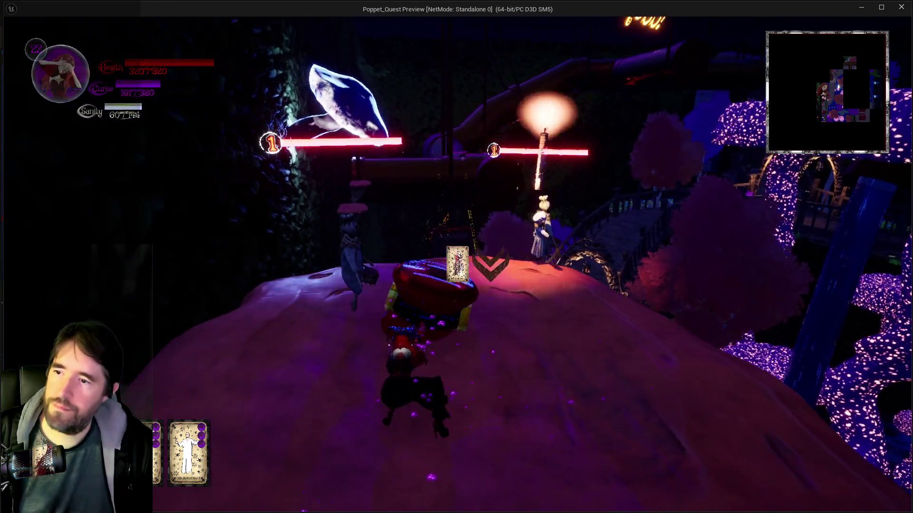
pyautogui.press('w')
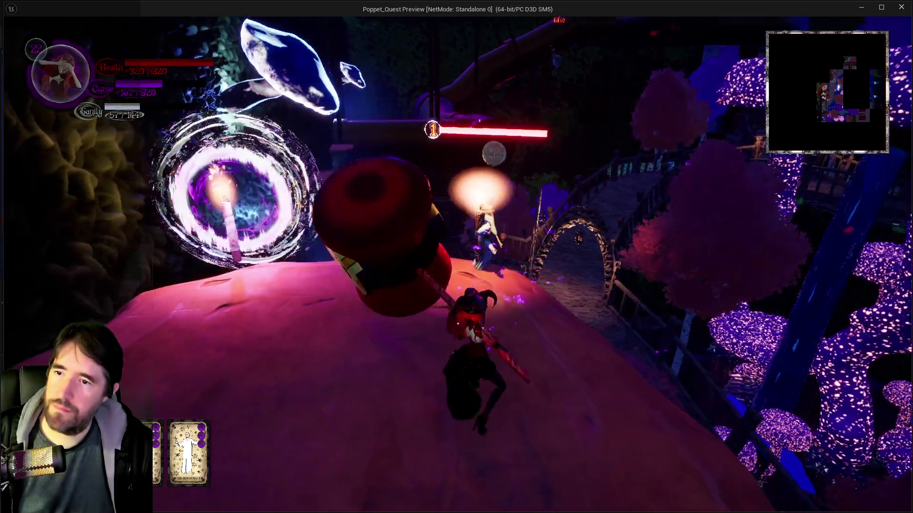
pyautogui.press('w')
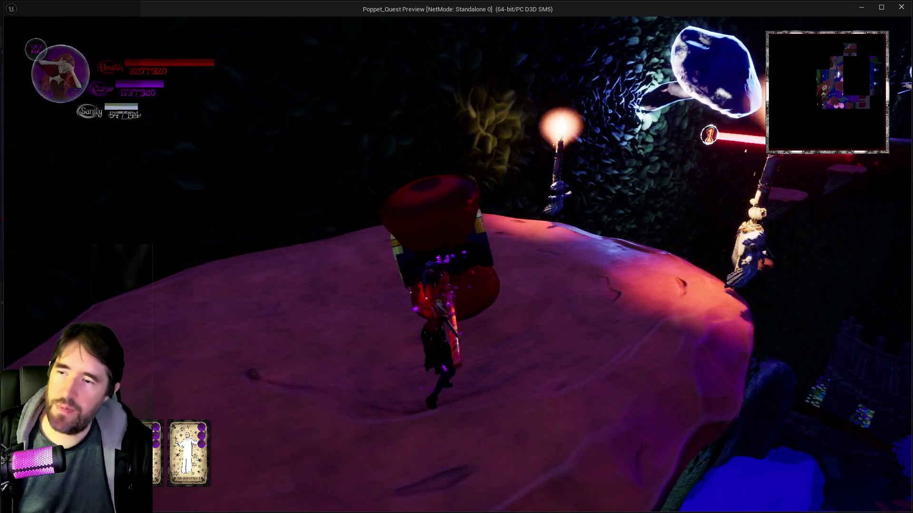
pyautogui.press('w')
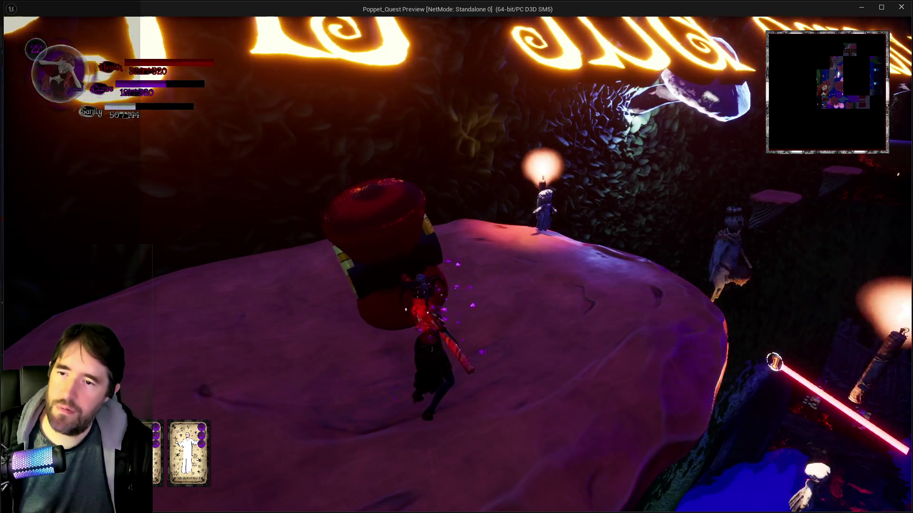
pyautogui.press('w')
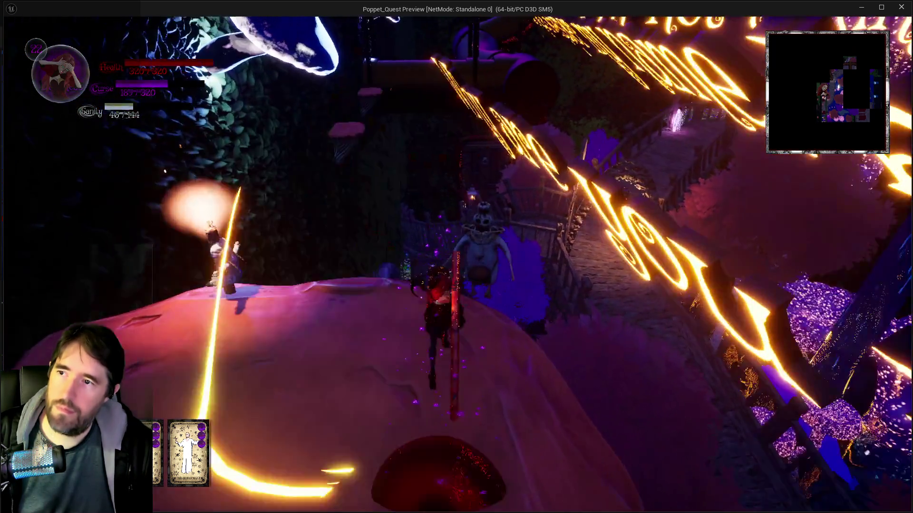
pyautogui.press('w')
pyautogui.press('w')
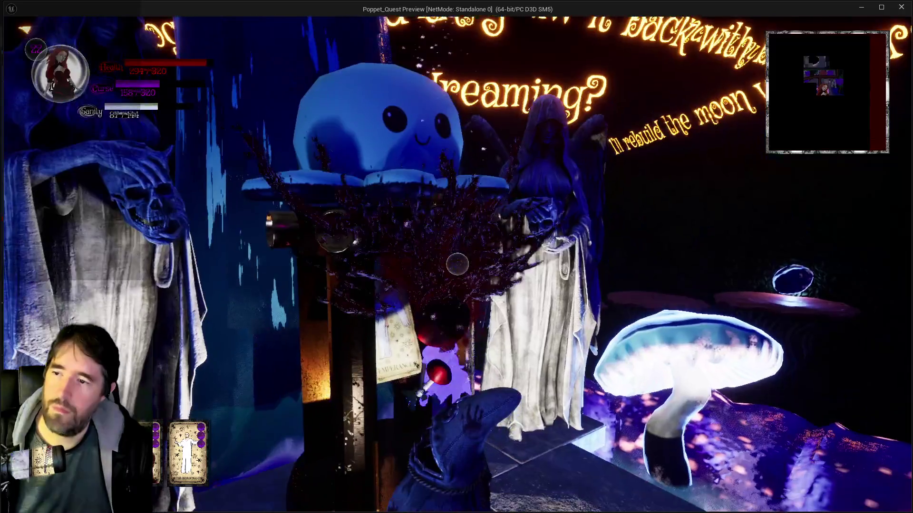
# Step: Collect the Temperance tarot card with E
pyautogui.press('e')
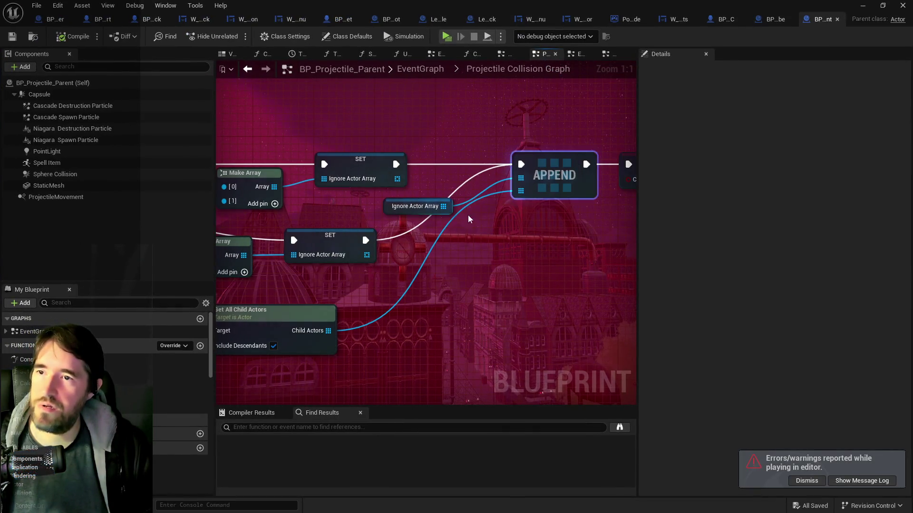
# Step: Zoom and pan the Projectile Collision Graph to show the Ignore Actor Array nodes
pyautogui.scroll(-3, 280, 248)
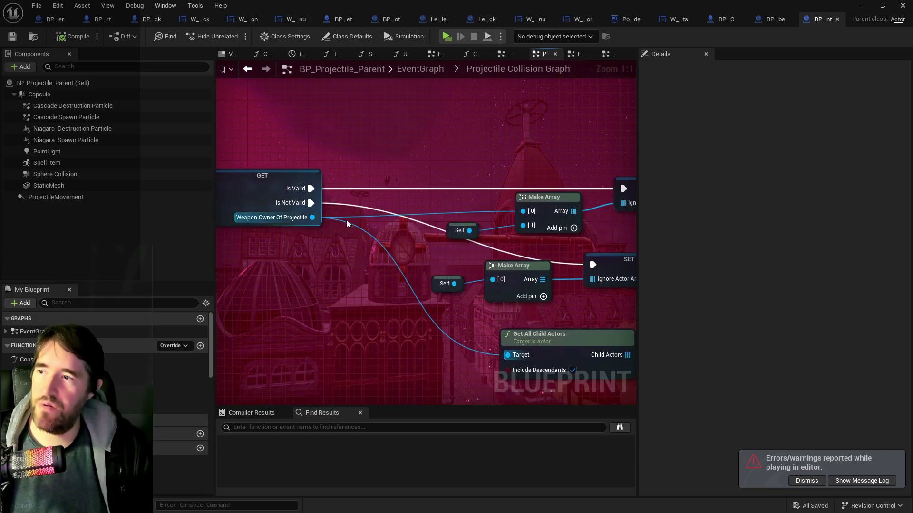
pyautogui.scroll(3, 567, 220)
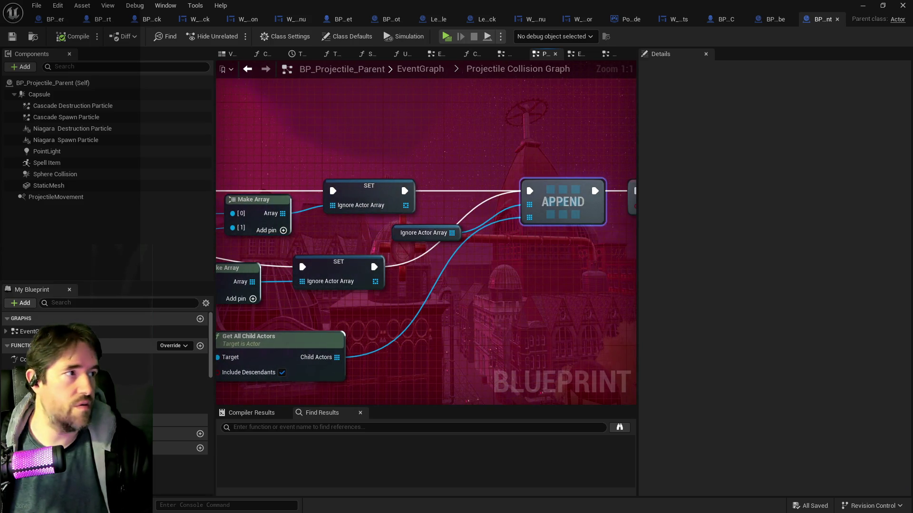
pyautogui.moveTo(471, 288); pyautogui.dragTo(506, 291)
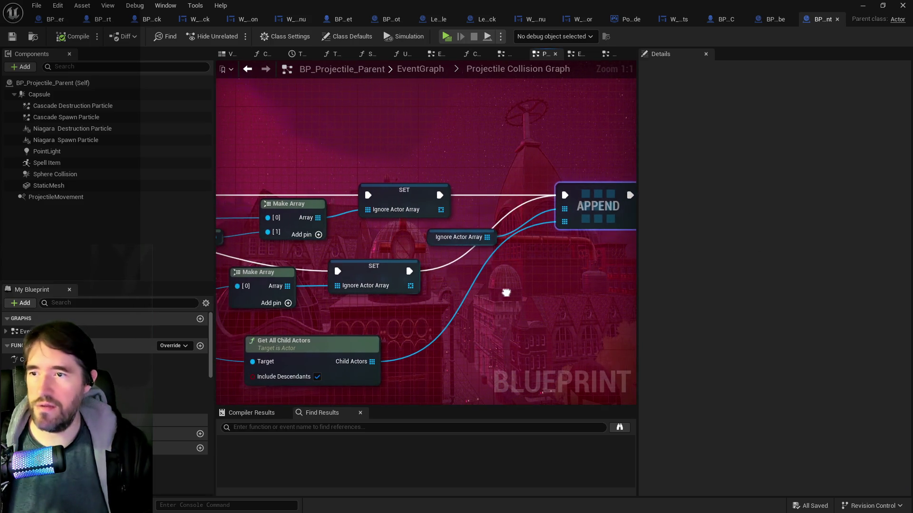